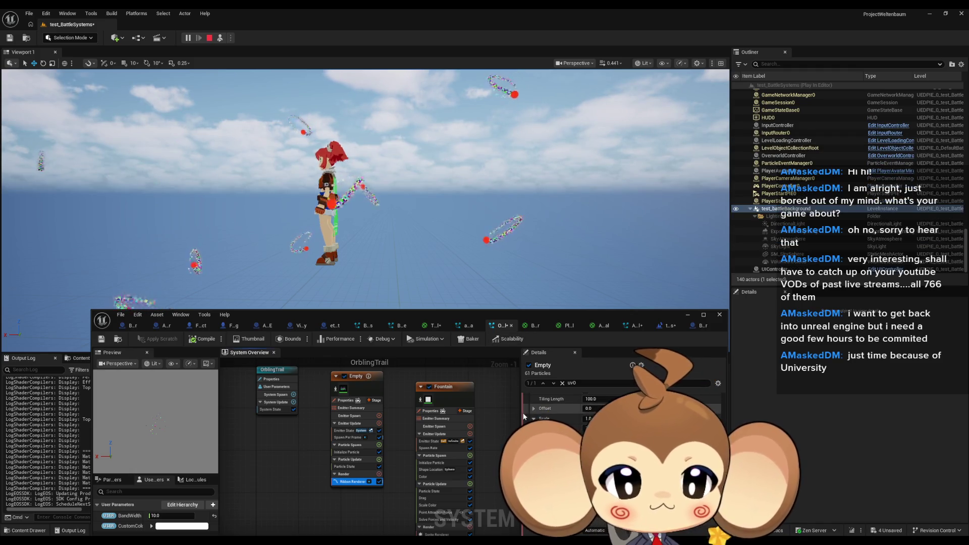
# Filter the Details by 'face' and set the Ribbon Renderer Facing Mode from Screen to Custom.
pyautogui.click(576, 384)
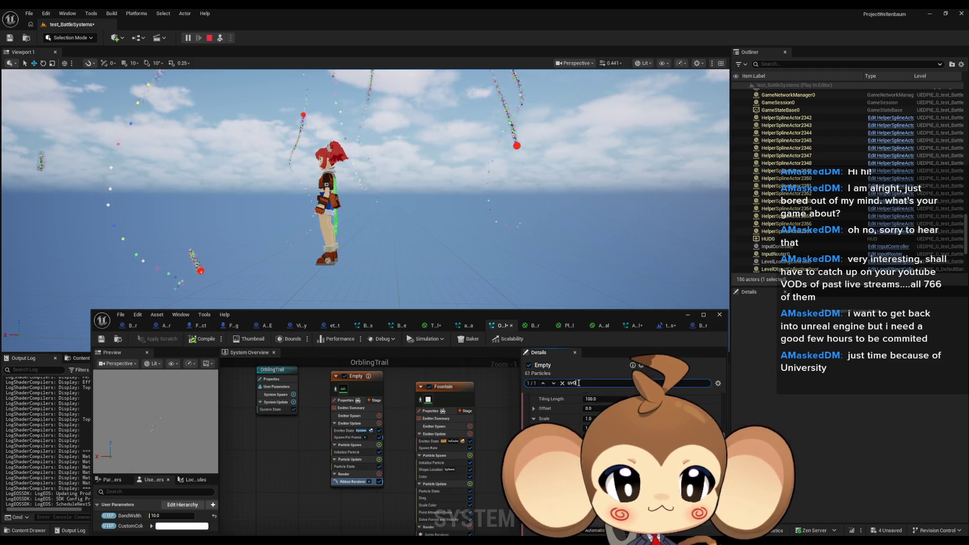
pyautogui.write('face')
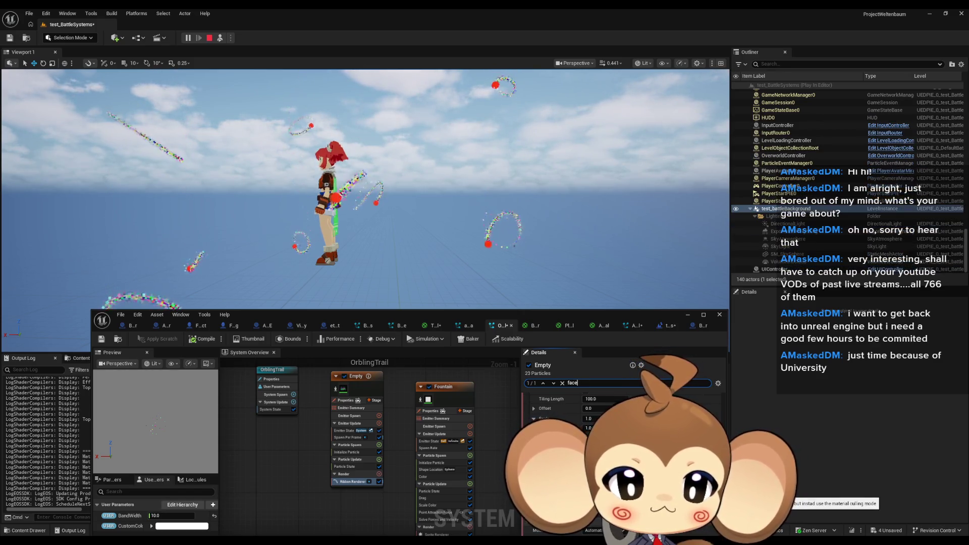
pyautogui.moveTo(469, 323)
pyautogui.mouseDown()
pyautogui.moveTo(447, 241)
pyautogui.moveTo(453, 220)
pyautogui.mouseUp()
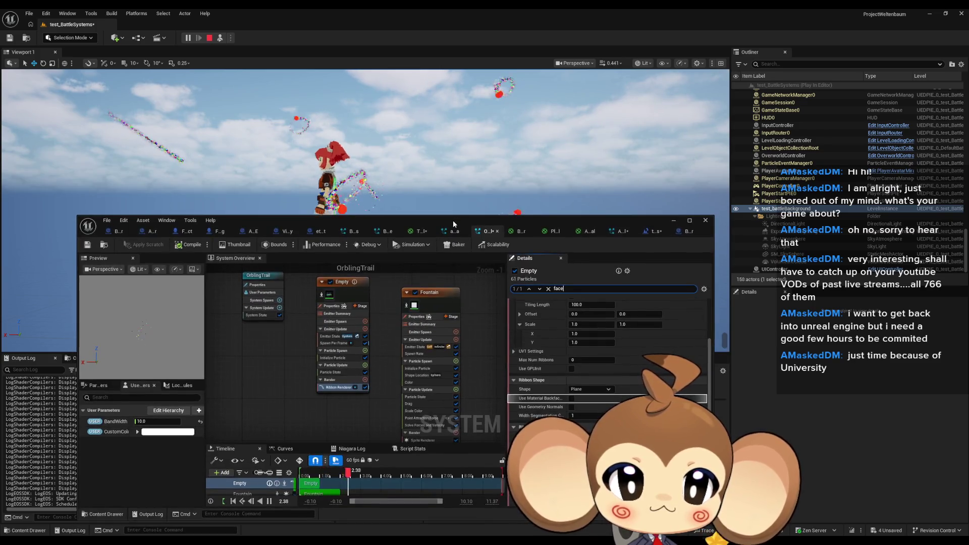
pyautogui.doubleClick(452, 220)
pyautogui.scroll(5, 711, 204)
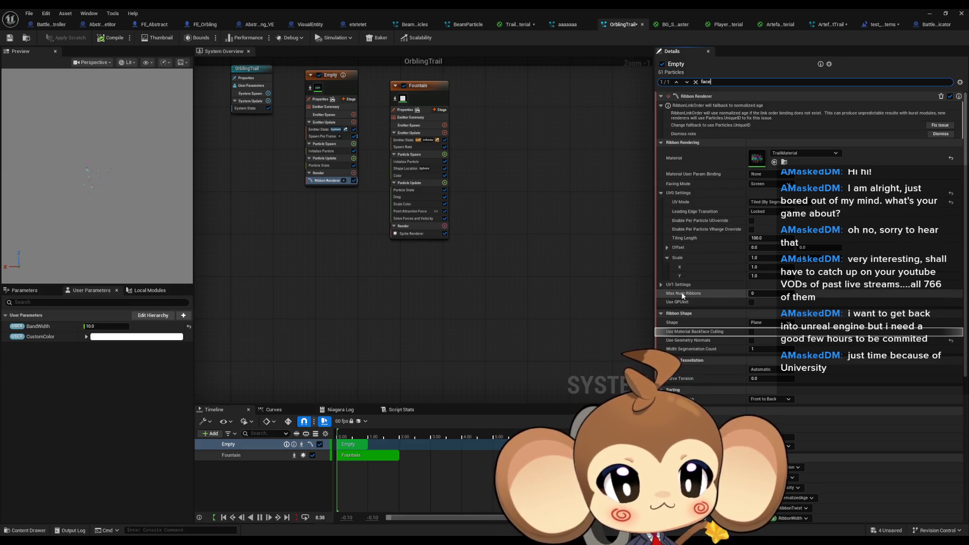
pyautogui.click(761, 186)
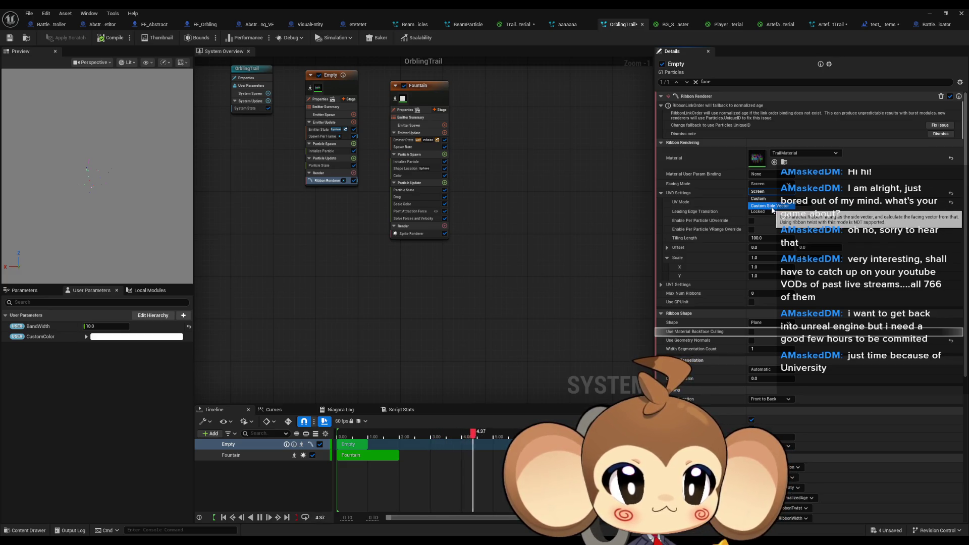
pyautogui.click(760, 198)
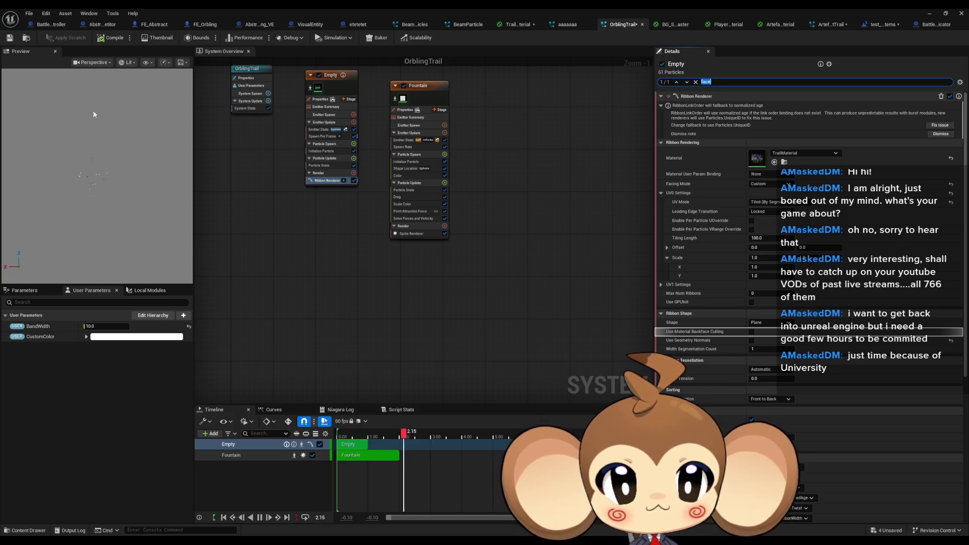
pyautogui.doubleClick(378, 8)
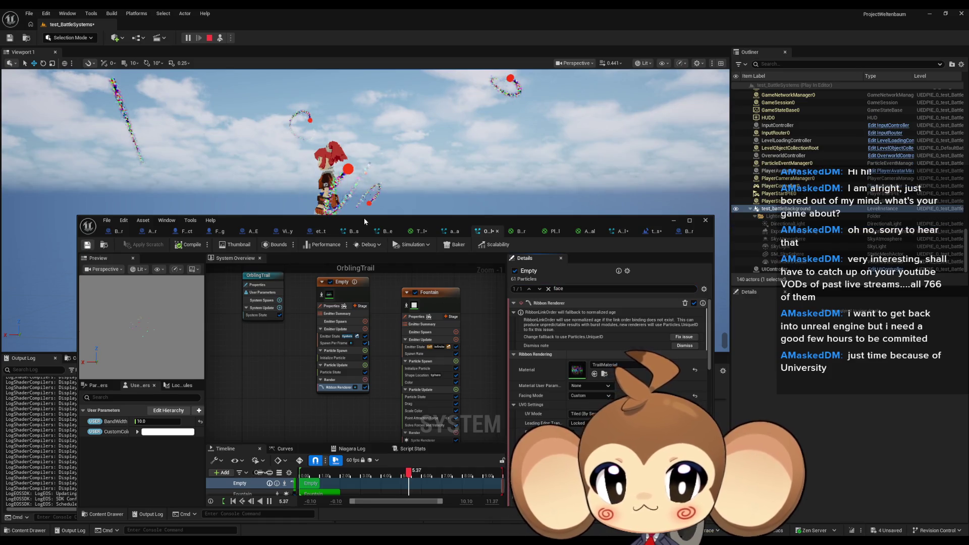
# Save the OrblingTrail system and watch the Custom-facing orb trails in the running battle test.
pyautogui.hotkey('ctrl', 's')
pyautogui.moveTo(365, 219); pyautogui.dragTo(371, 311)
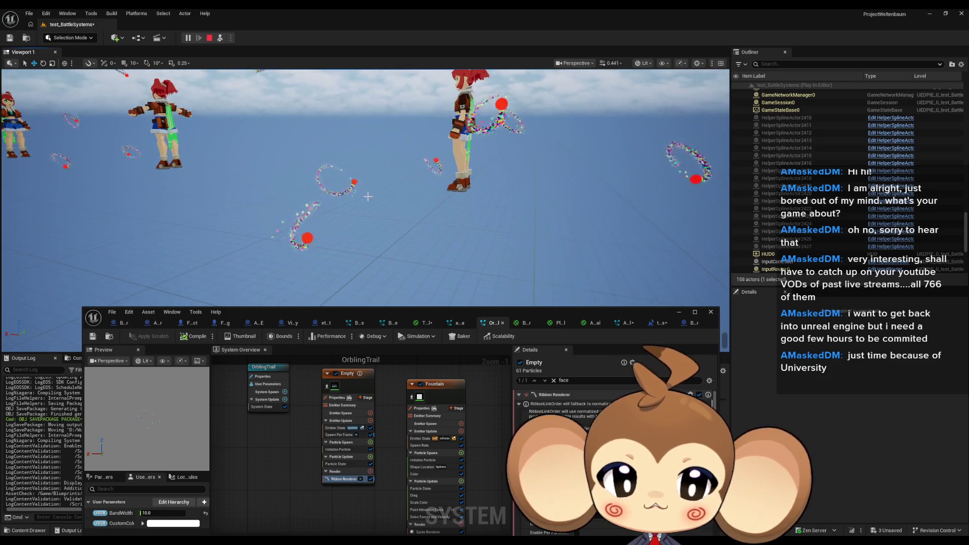
pyautogui.scroll(-1, 613, 429)
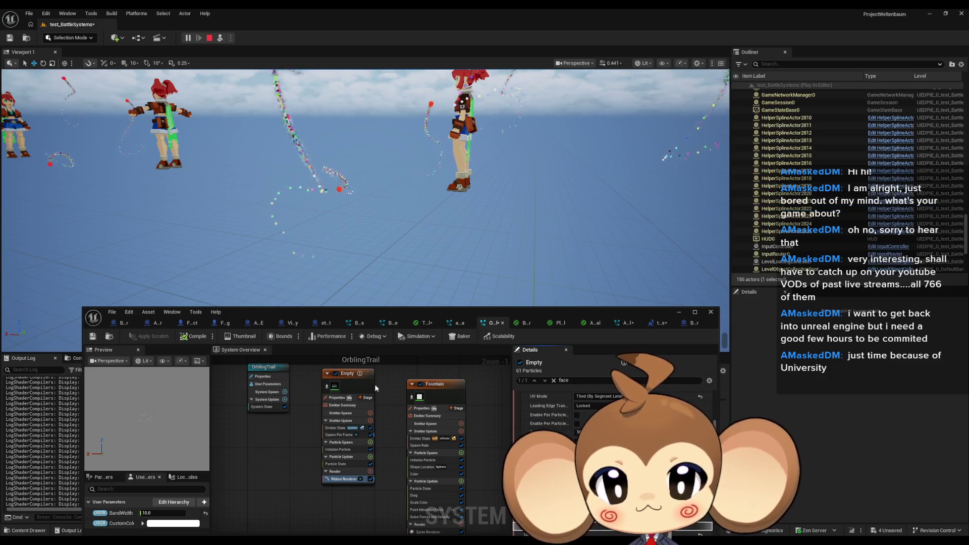
pyautogui.click(347, 376)
# Search the Empty emitter's Emitter Update modules for 'fac' to reveal Sprite Facing and Alignment.
pyautogui.scroll(1, 346, 429)
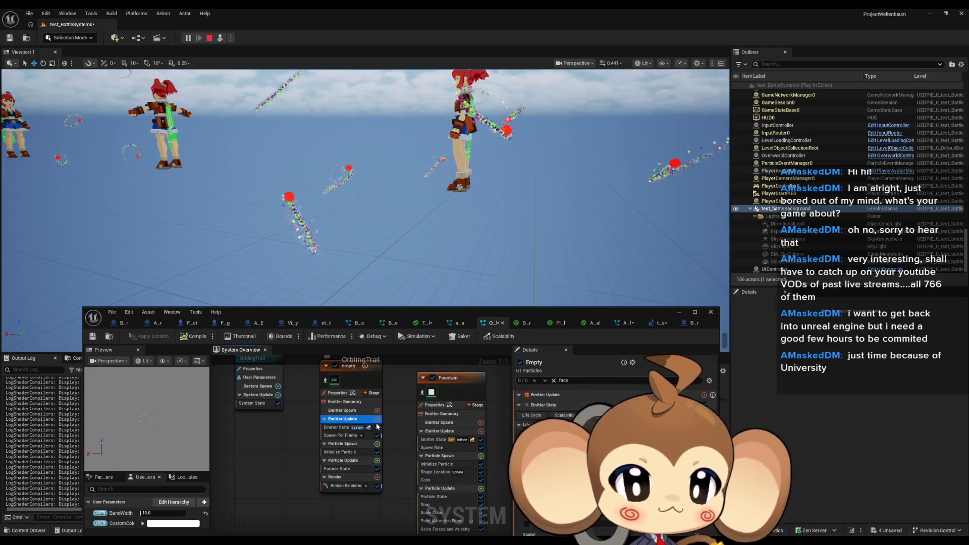
pyautogui.click(377, 420)
pyautogui.write('fac')
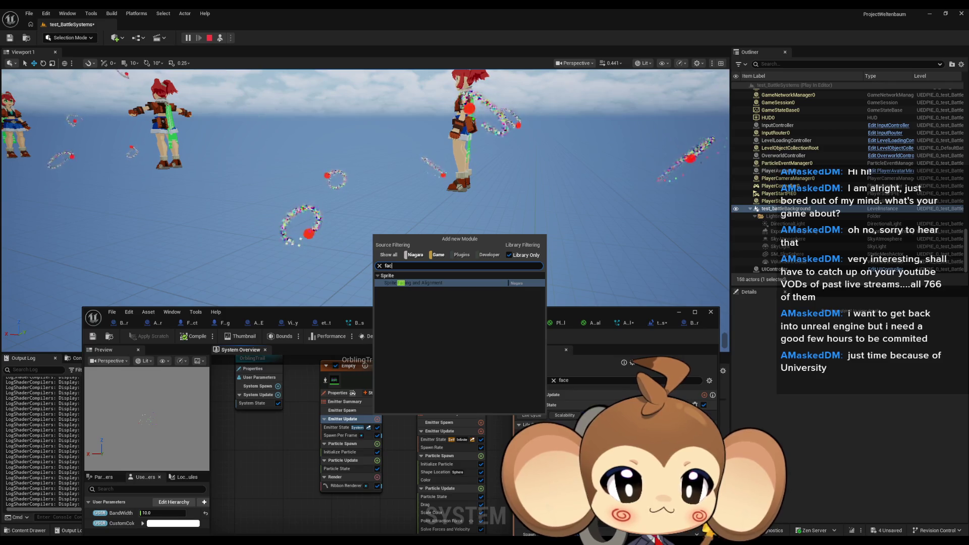
# Dismiss the 'fac' module search with Escape, adding nothing.
pyautogui.press('Escape')
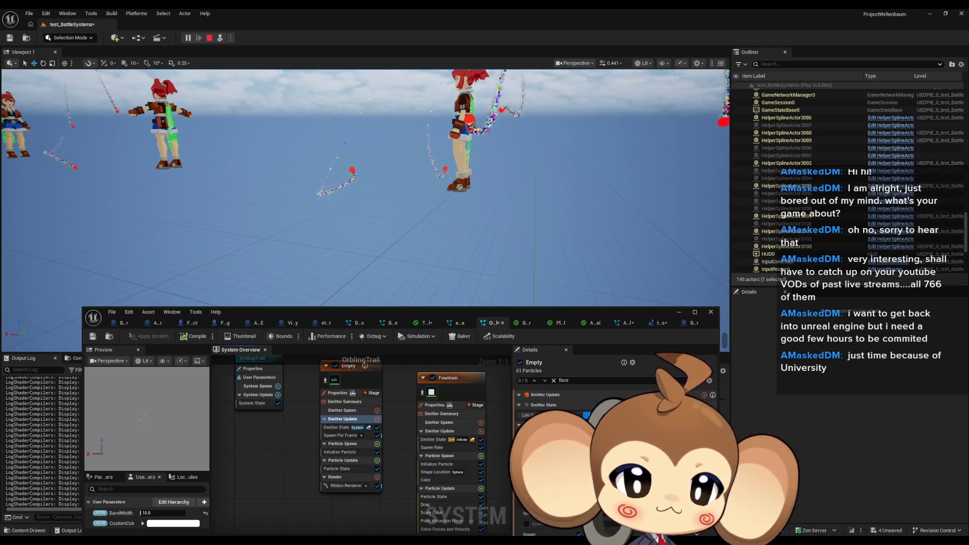
# Search the Emitter Update modules for 'set variabl' and 'set particles', closing without adding any.
pyautogui.click(378, 419)
pyautogui.write('set')
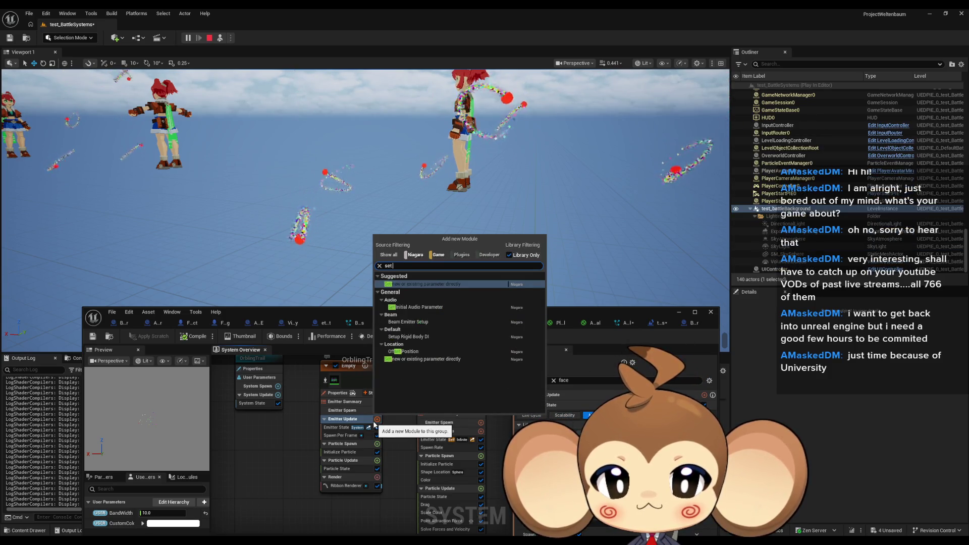
pyautogui.write(' variabl')
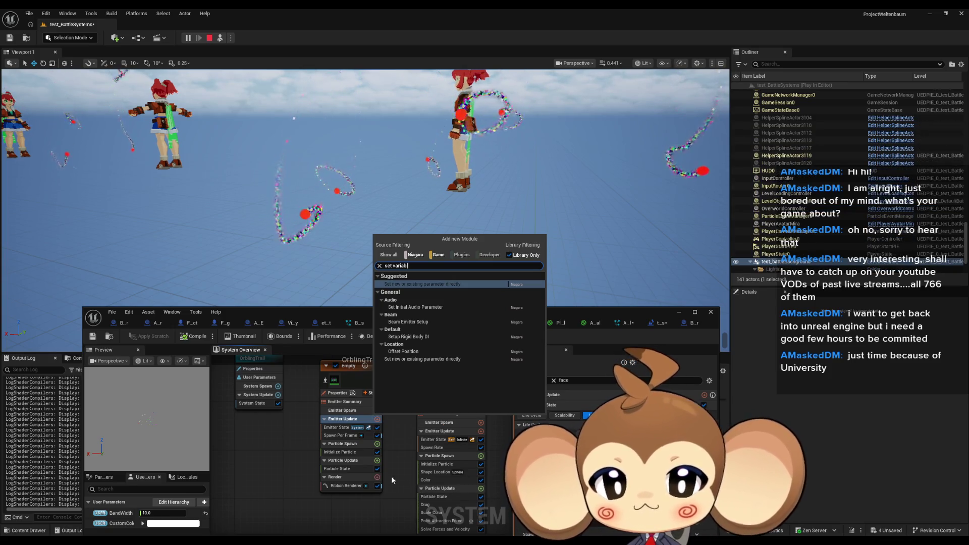
pyautogui.click(274, 453)
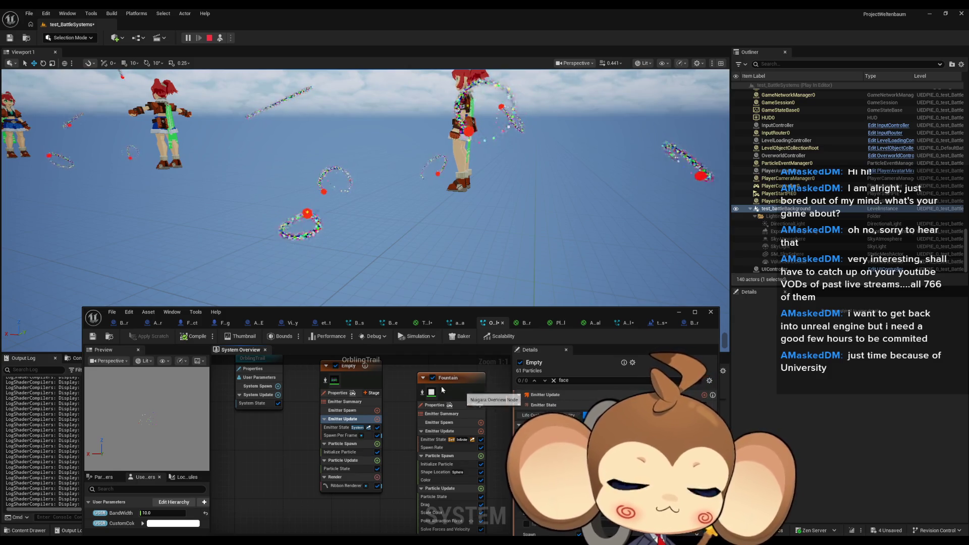
pyautogui.click(377, 419)
pyautogui.write('set')
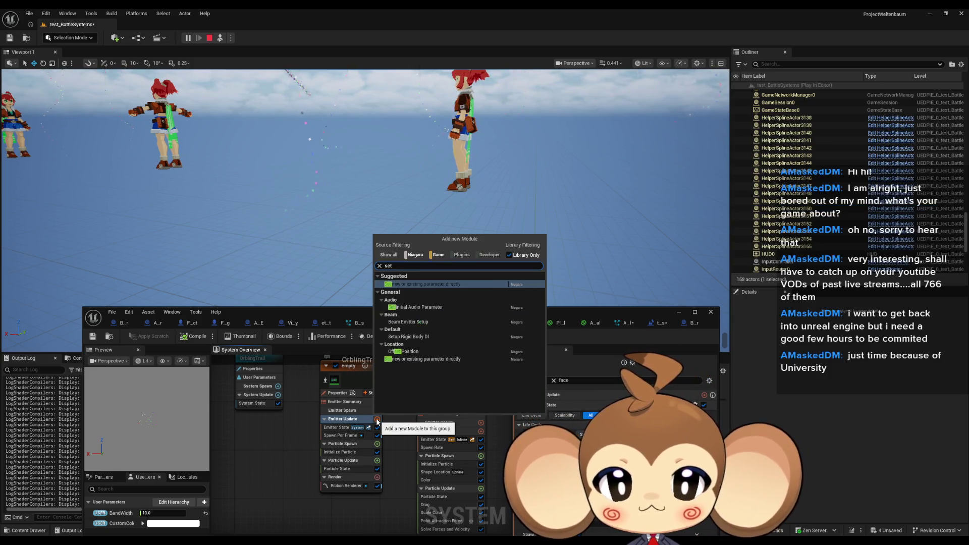
pyautogui.write(' partic')
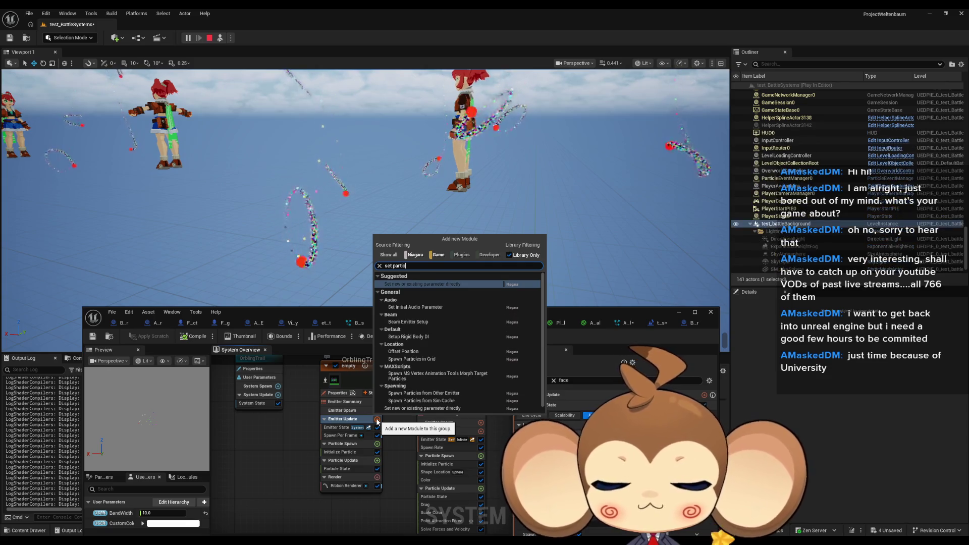
pyautogui.write('les')
pyautogui.hotkey('ctrl', 'a')
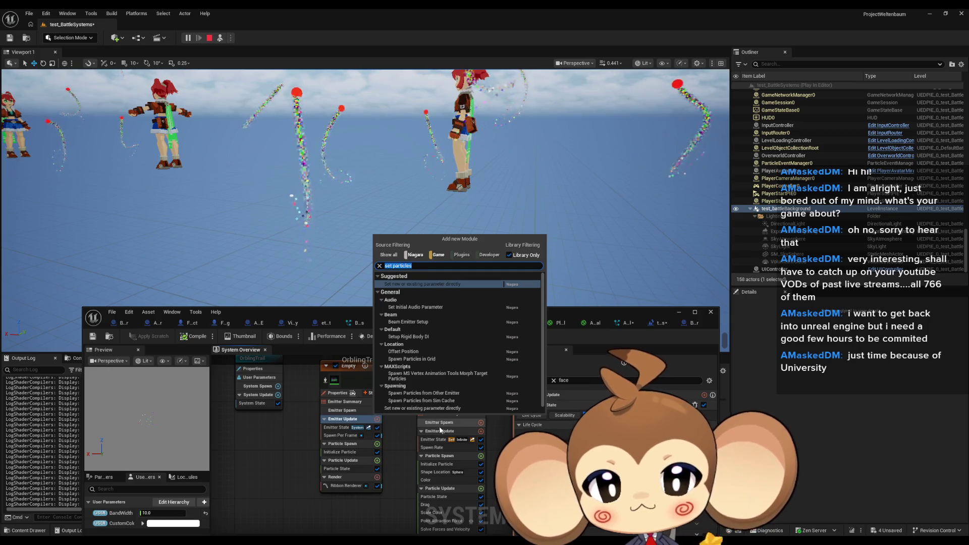
pyautogui.scroll(-1, 476, 404)
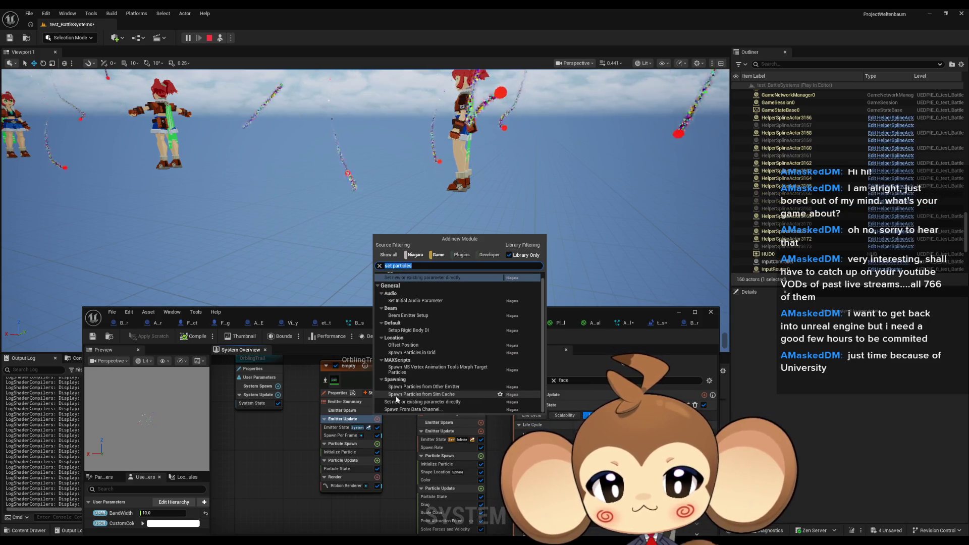
pyautogui.click(277, 442)
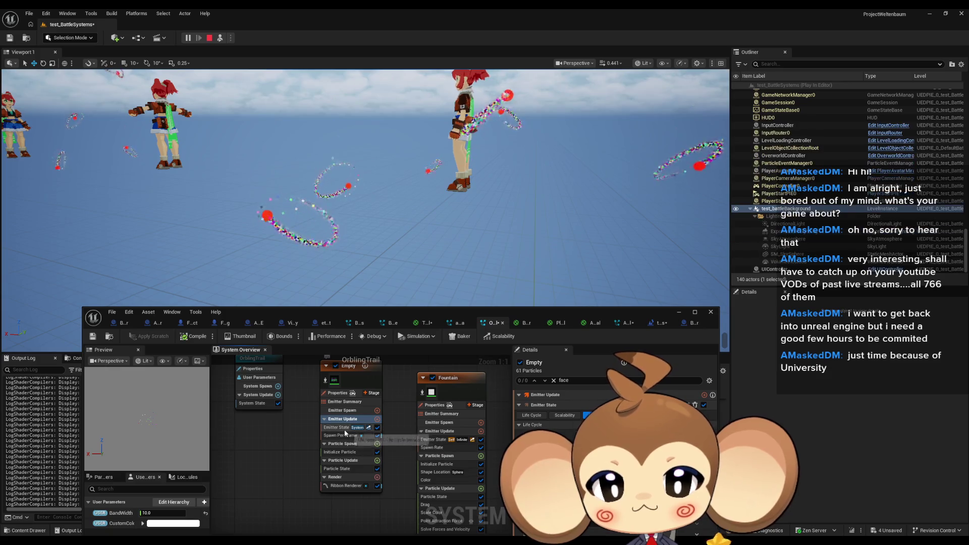
# Show the Empty emitter's Emitter State settings and clear the 'face' Details filter.
pyautogui.click(345, 430)
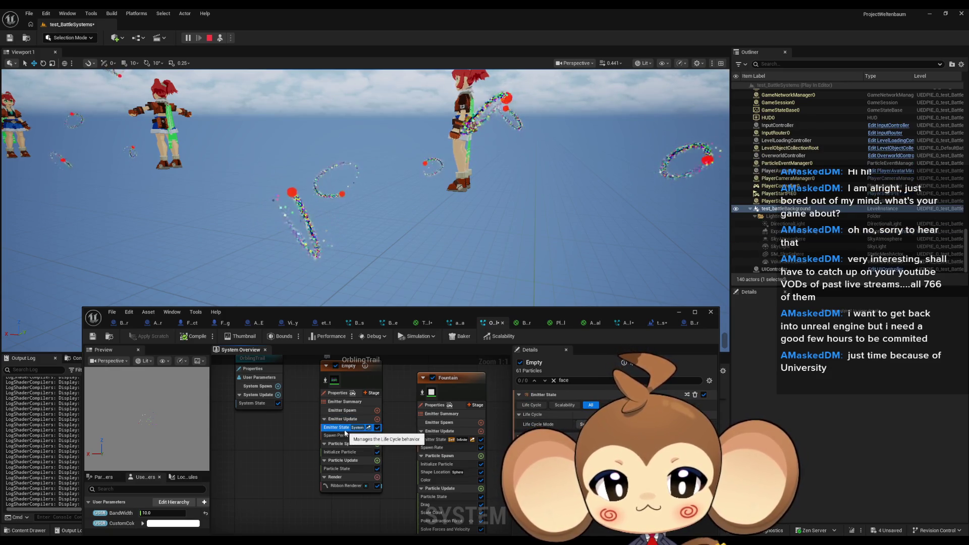
pyautogui.click(554, 381)
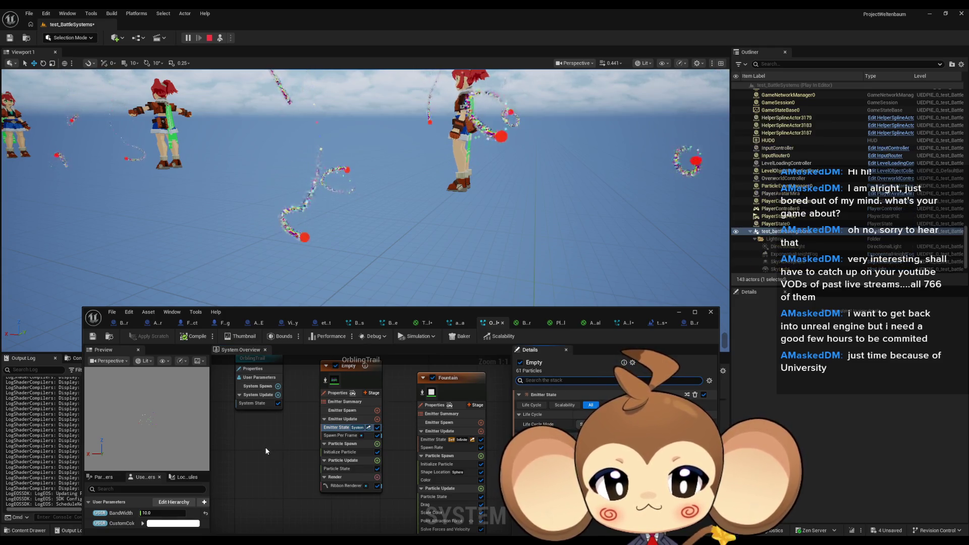
pyautogui.moveTo(283, 449); pyautogui.dragTo(293, 428)
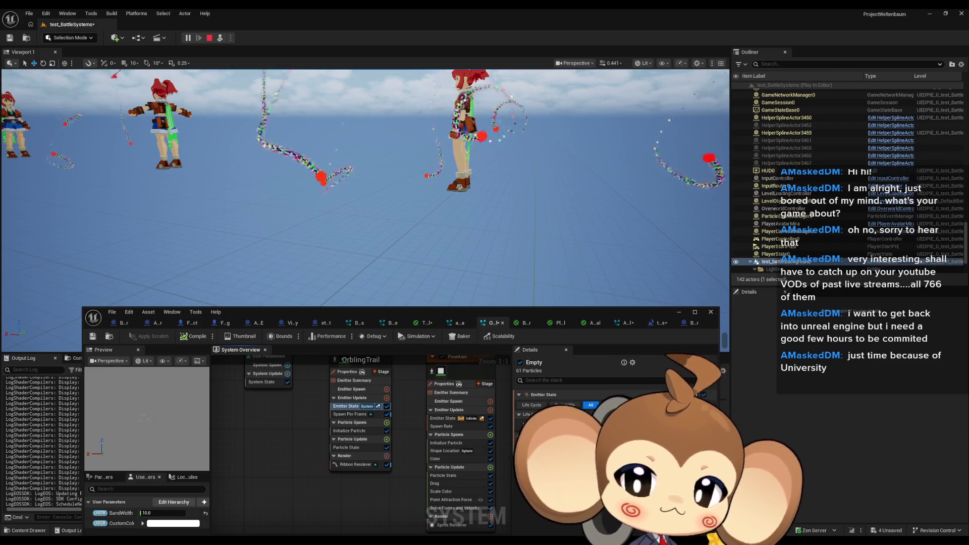
# Bring up the OrblingTrail ribbon renderer settings in a maximized Niagara editor.
pyautogui.click(355, 465)
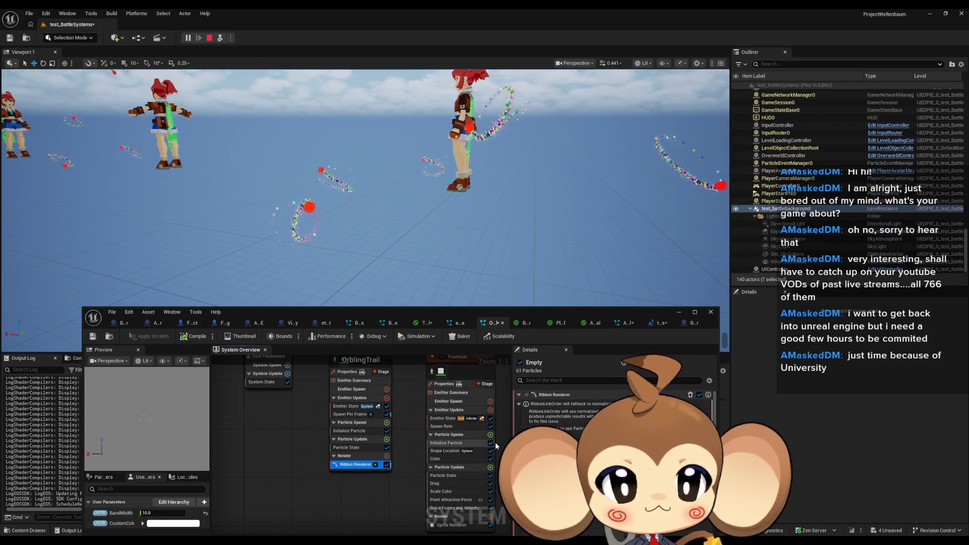
pyautogui.scroll(-2, 606, 429)
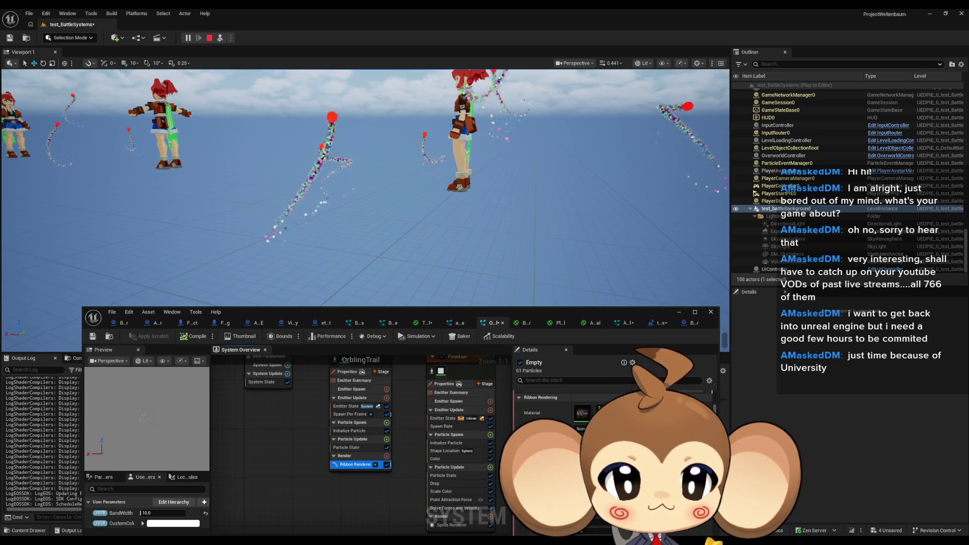
pyautogui.scroll(-1, 606, 429)
pyautogui.scroll(-2, 606, 419)
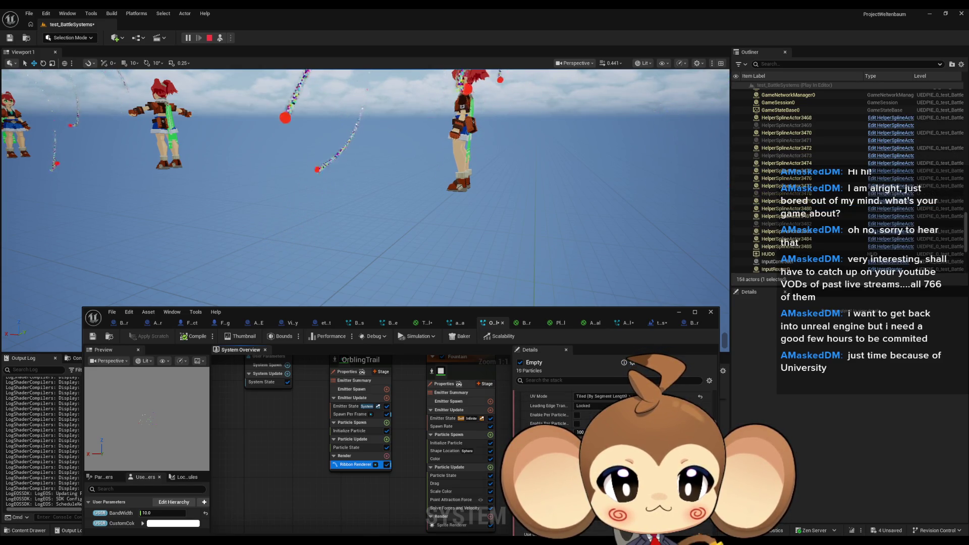
pyautogui.moveTo(506, 313); pyautogui.dragTo(504, 262)
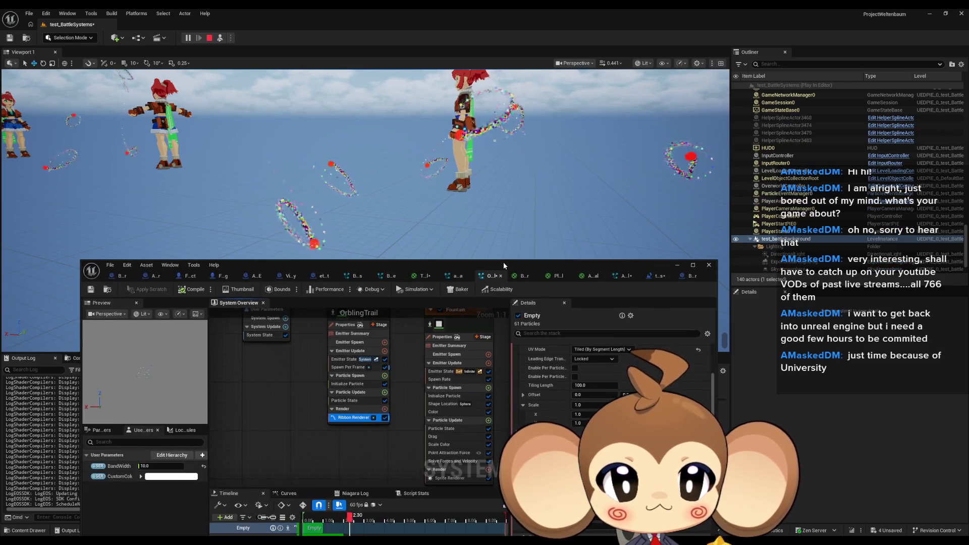
pyautogui.doubleClick(504, 262)
pyautogui.scroll(1, 752, 290)
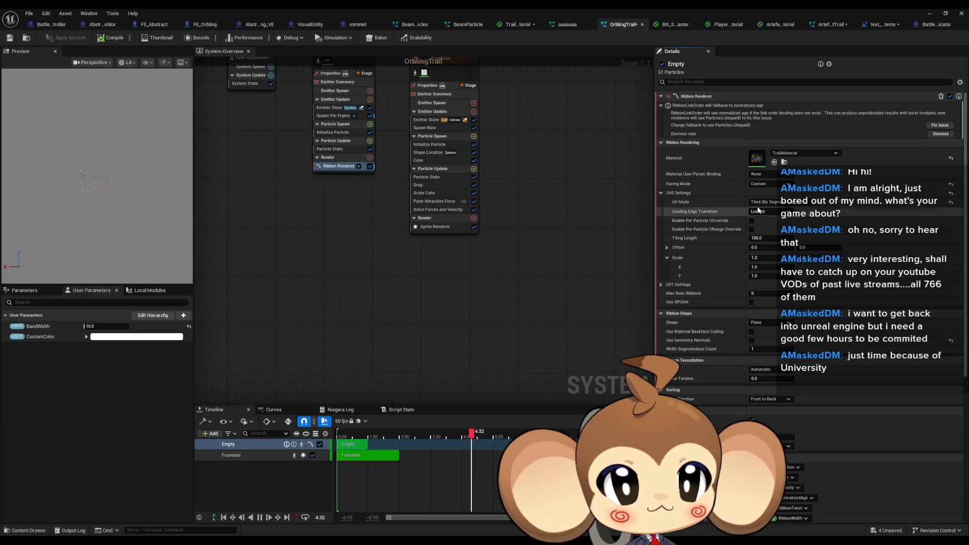
# Try the Custom facing mode, then settle the ribbon Facing Mode on Custom Side Vector.
pyautogui.click(762, 184)
pyautogui.click(768, 205)
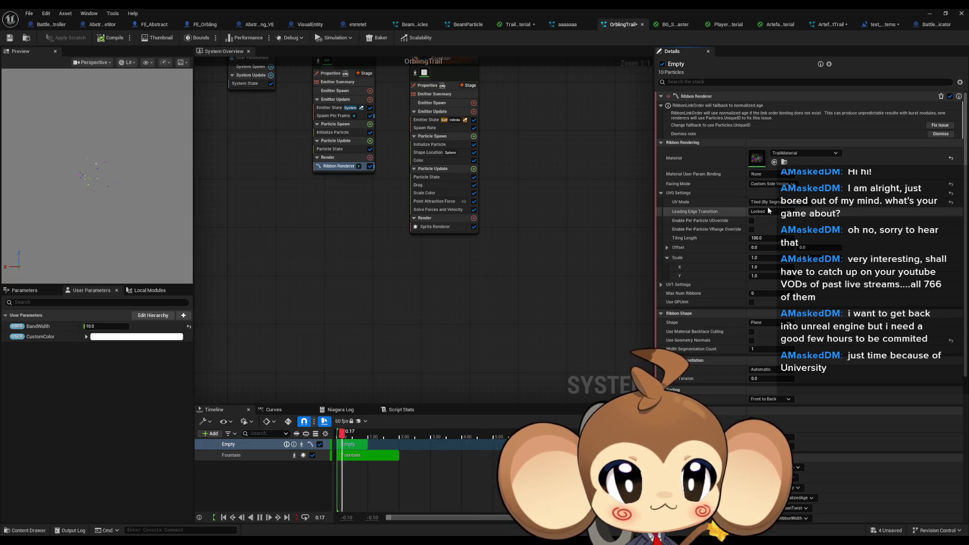
pyautogui.click(768, 184)
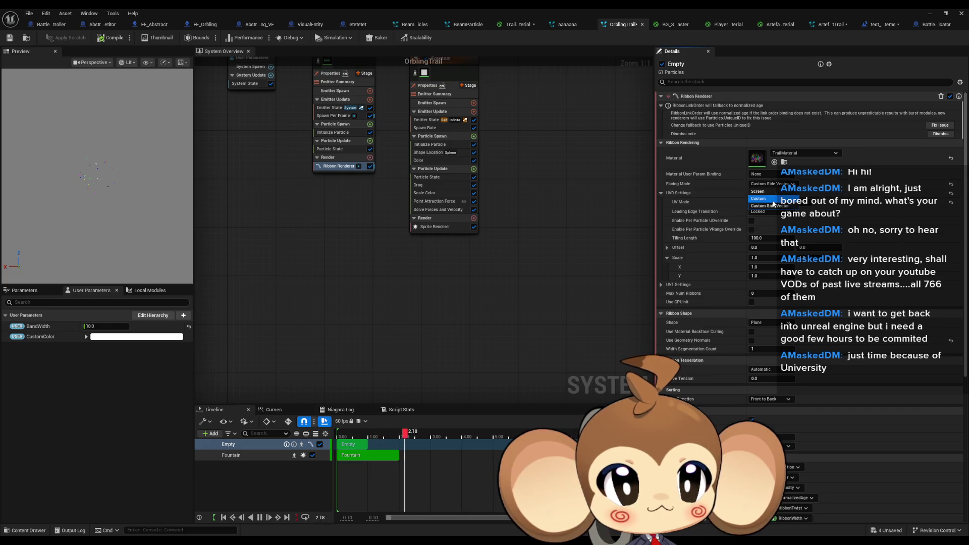
pyautogui.click(773, 193)
pyautogui.click(770, 184)
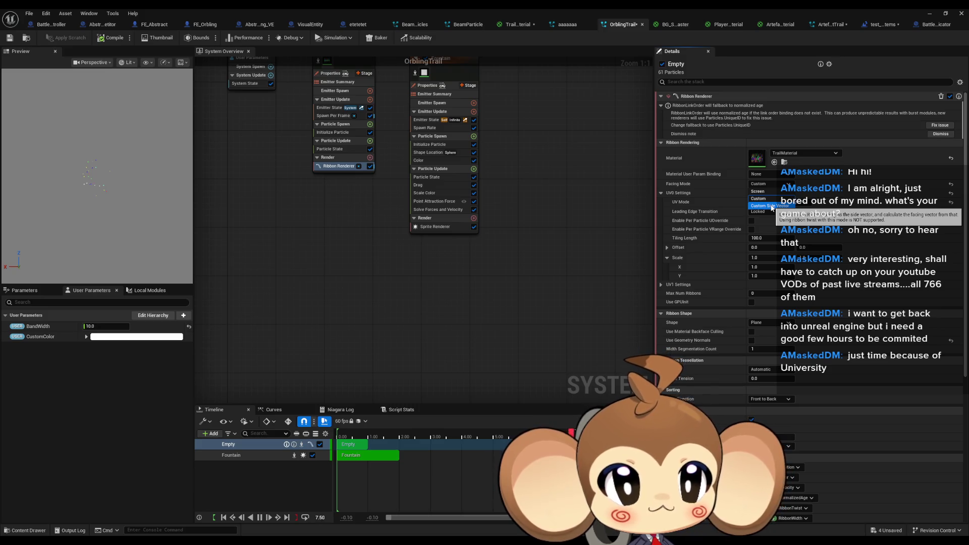
pyautogui.click(770, 206)
pyautogui.scroll(-4, 784, 317)
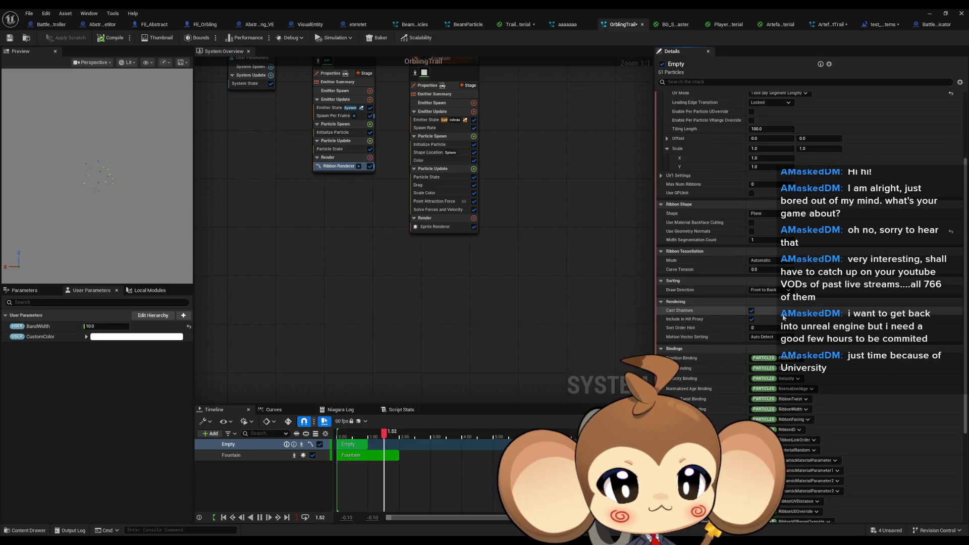
# Search the stack for 'facing' and locate the Ribbon Facing Binding bound to Particles RibbonFacing.
pyautogui.scroll(-2, 784, 316)
pyautogui.scroll(-5, 784, 317)
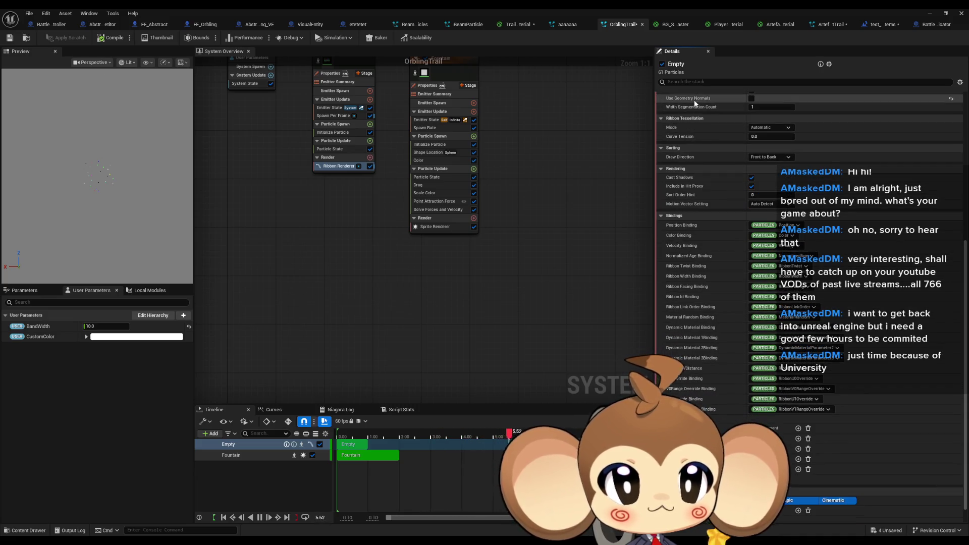
pyautogui.click(694, 82)
pyautogui.write('c')
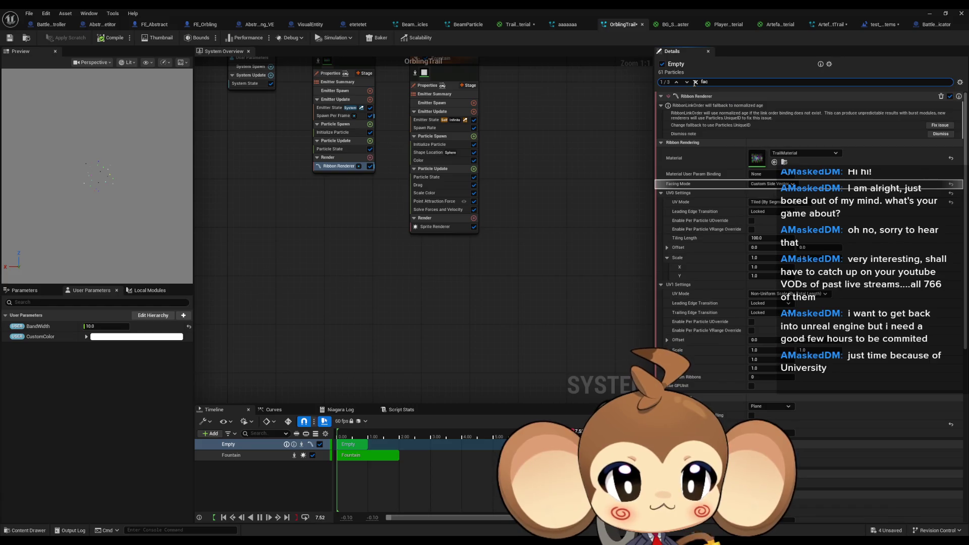
pyautogui.write('ing')
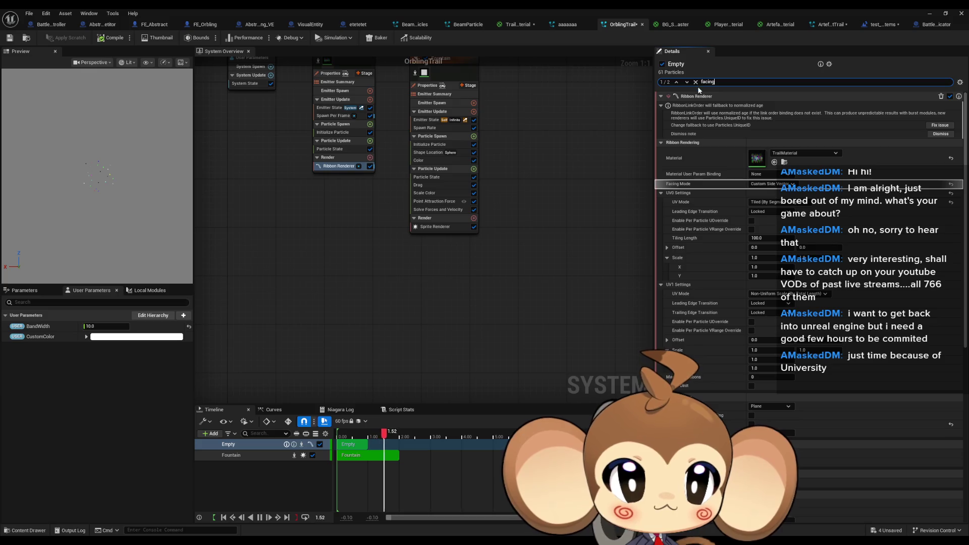
pyautogui.click(687, 82)
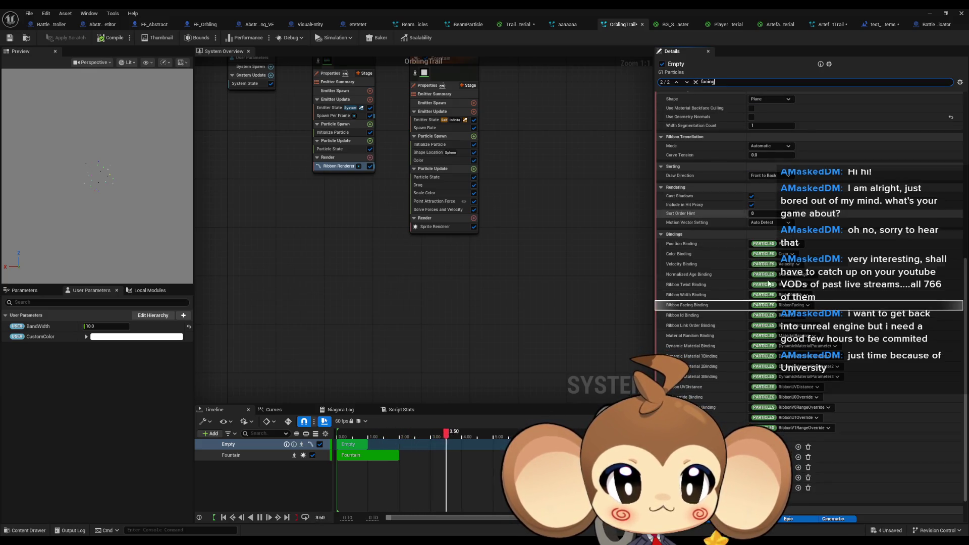
pyautogui.click(726, 308)
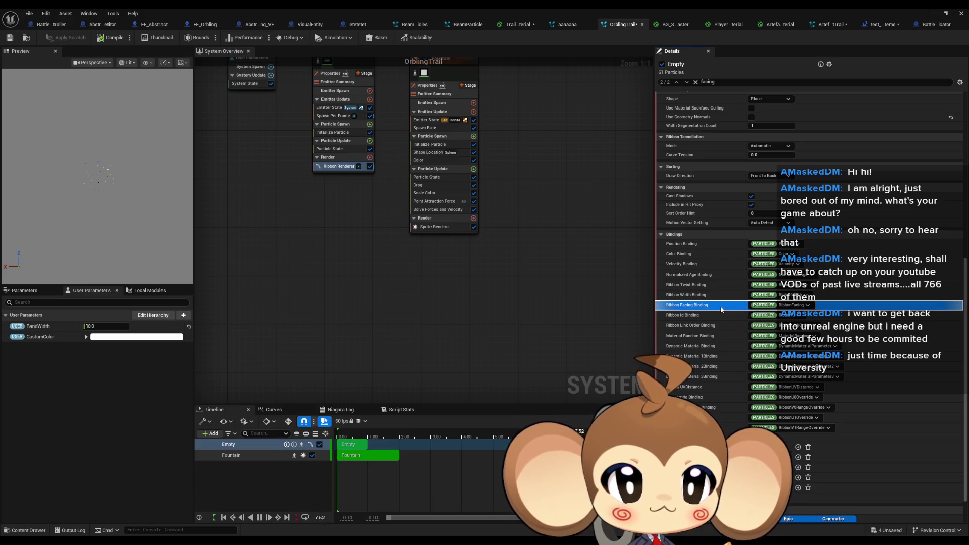
pyautogui.rightClick(764, 310)
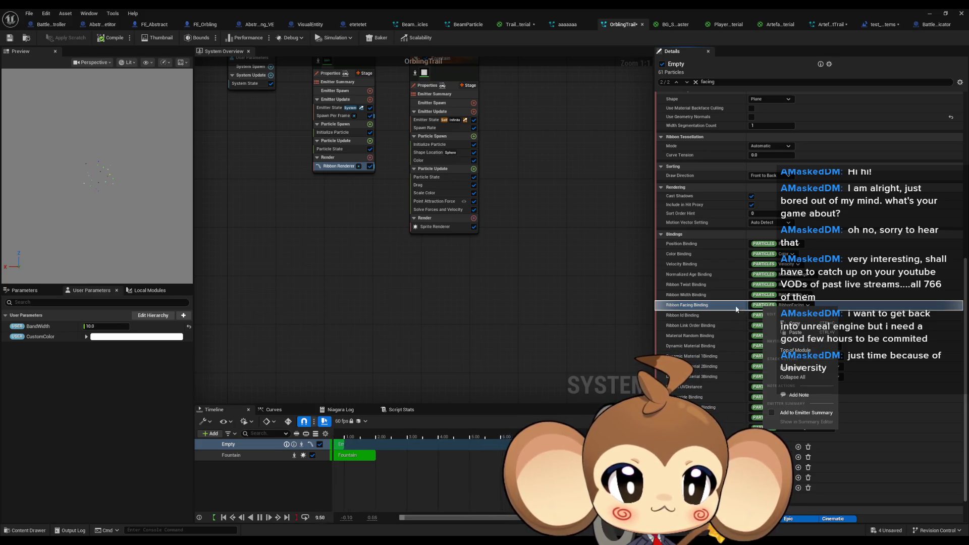
pyautogui.click(720, 308)
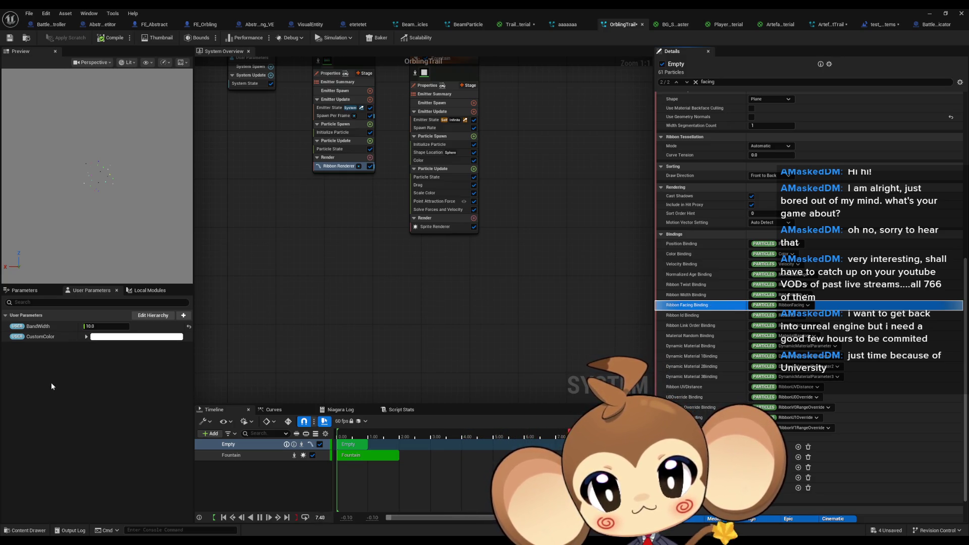
# In the Parameters tab, search 'facin', clear it, and expand the Particle Attributes category.
pyautogui.click(36, 292)
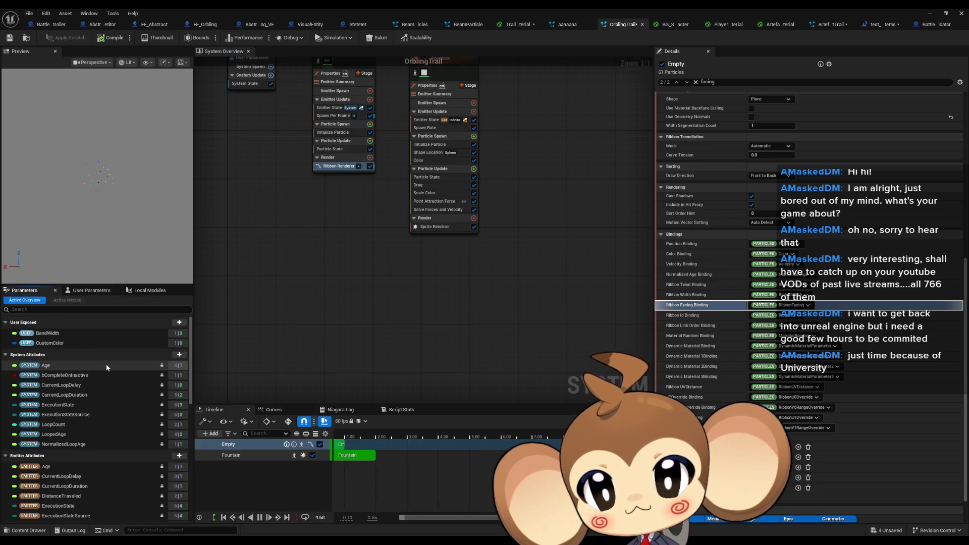
pyautogui.scroll(-5, 106, 364)
pyautogui.scroll(-3, 107, 367)
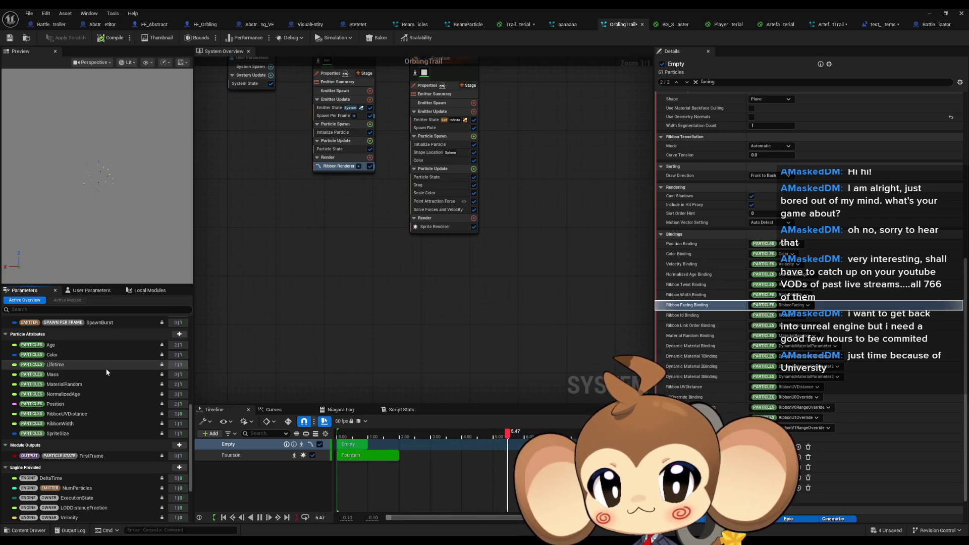
pyautogui.scroll(-3, 106, 372)
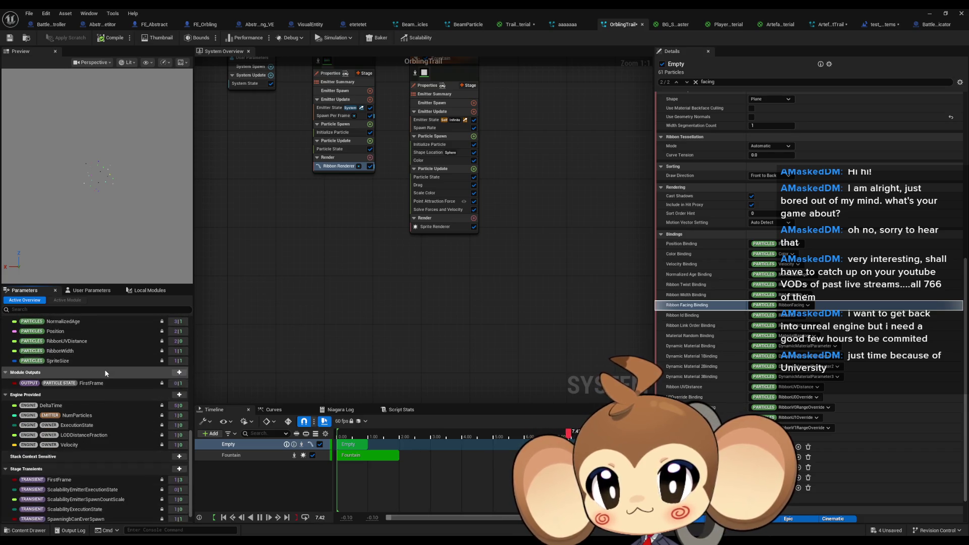
pyautogui.scroll(7, 105, 369)
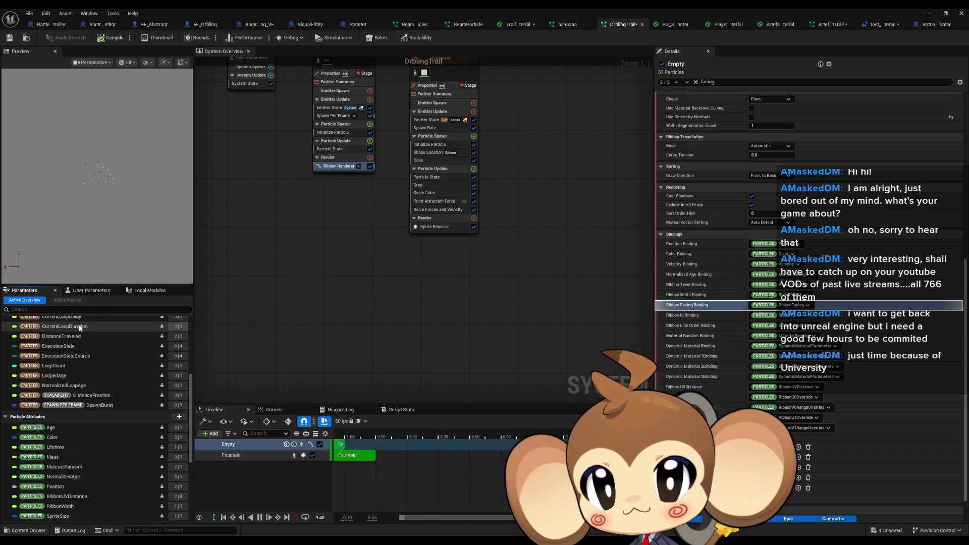
pyautogui.click(65, 309)
pyautogui.write('facin')
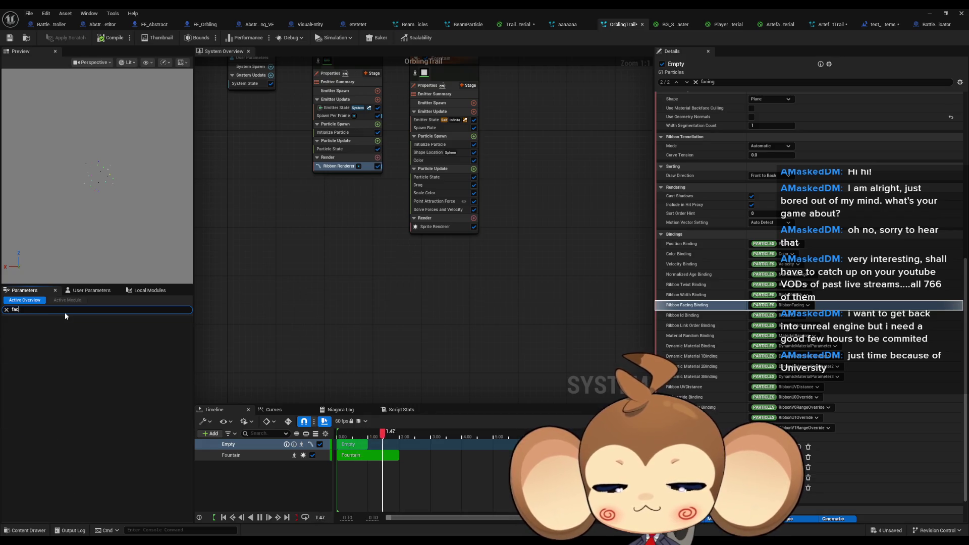
pyautogui.press('BackSpace')
pyautogui.press('BackSpace')
pyautogui.press('BackSpace')
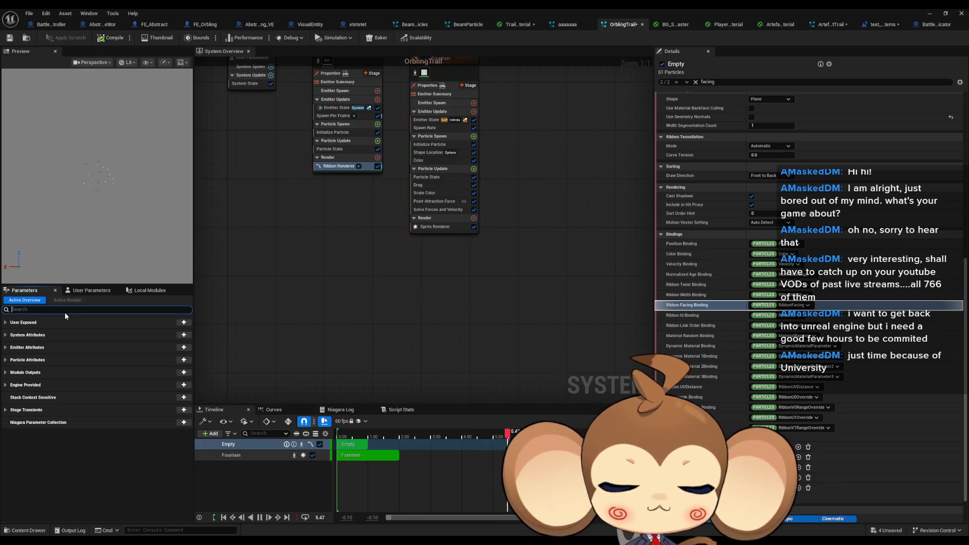
pyautogui.click(7, 360)
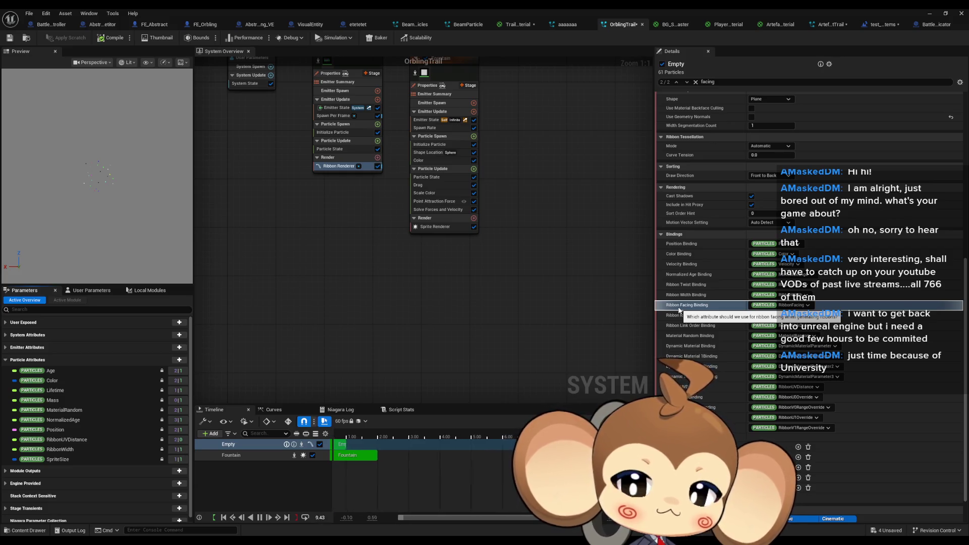
# Select the Empty emitter and step through the 'facing' matches in its stack.
pyautogui.scroll(2, 722, 361)
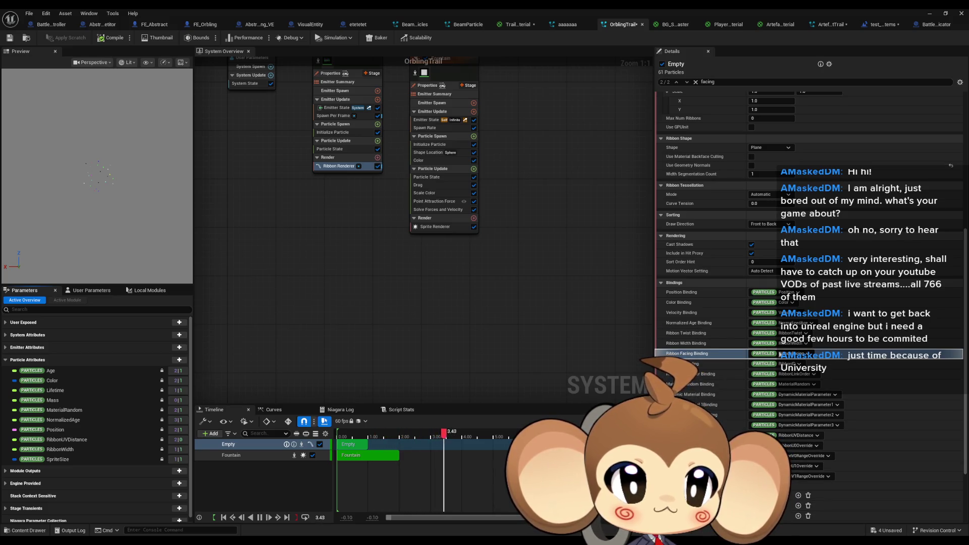
pyautogui.press('Home')
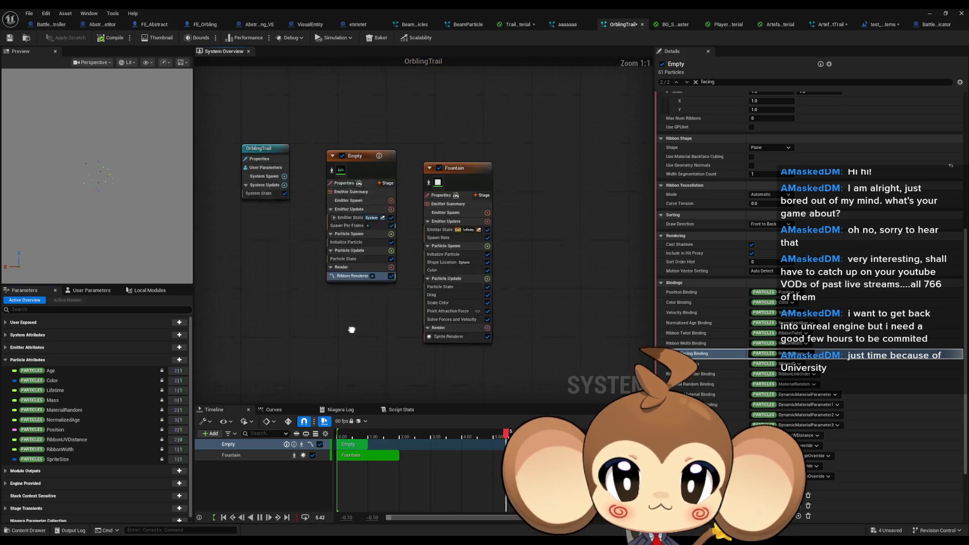
pyautogui.click(357, 179)
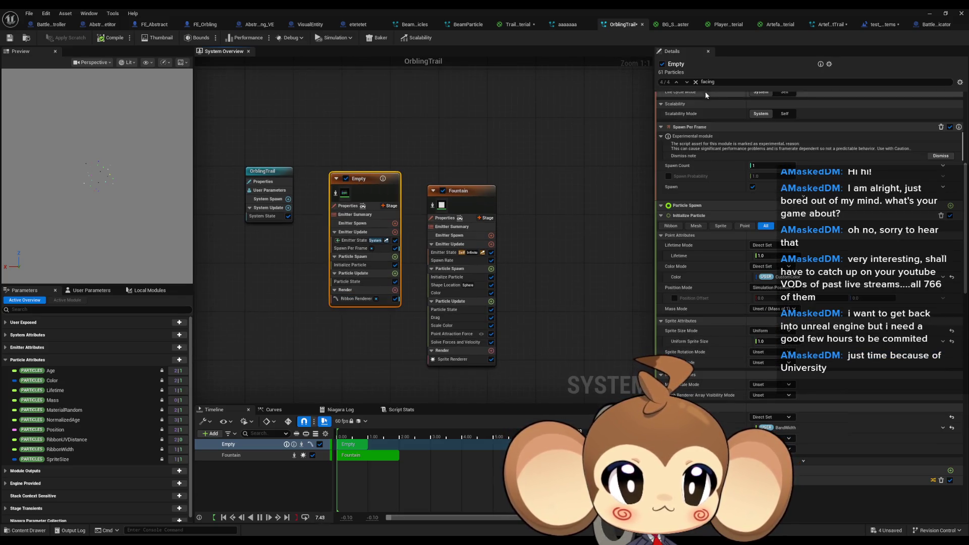
pyautogui.click(726, 81)
pyautogui.click(687, 83)
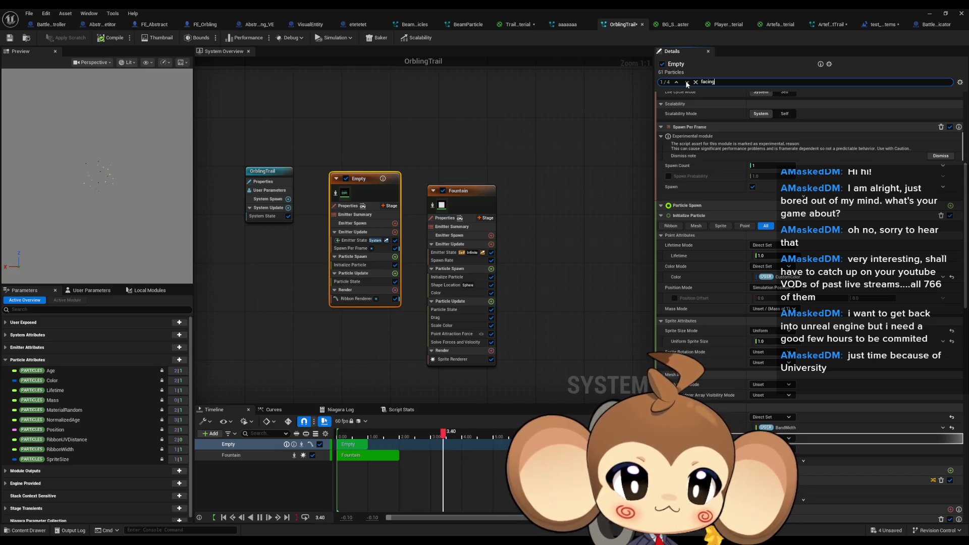
pyautogui.click(687, 82)
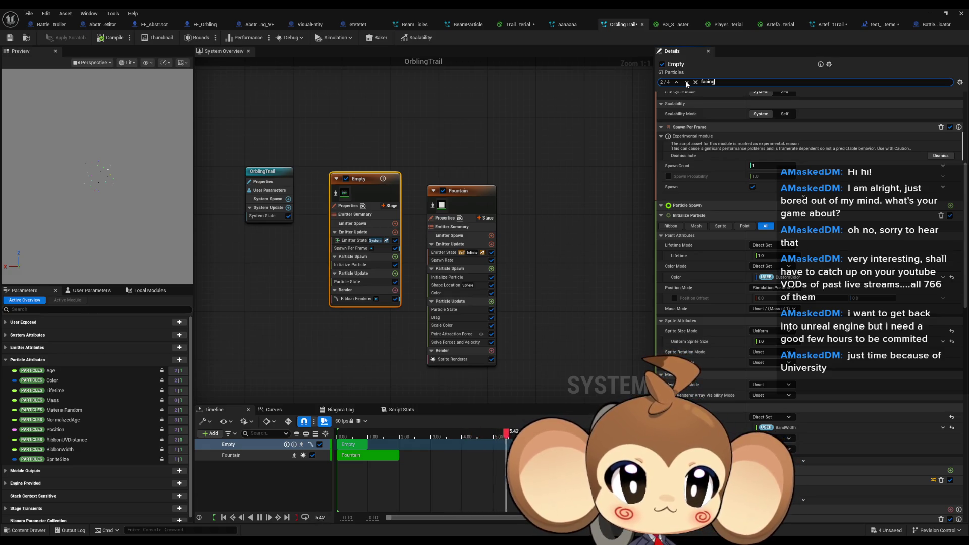
pyautogui.click(687, 82)
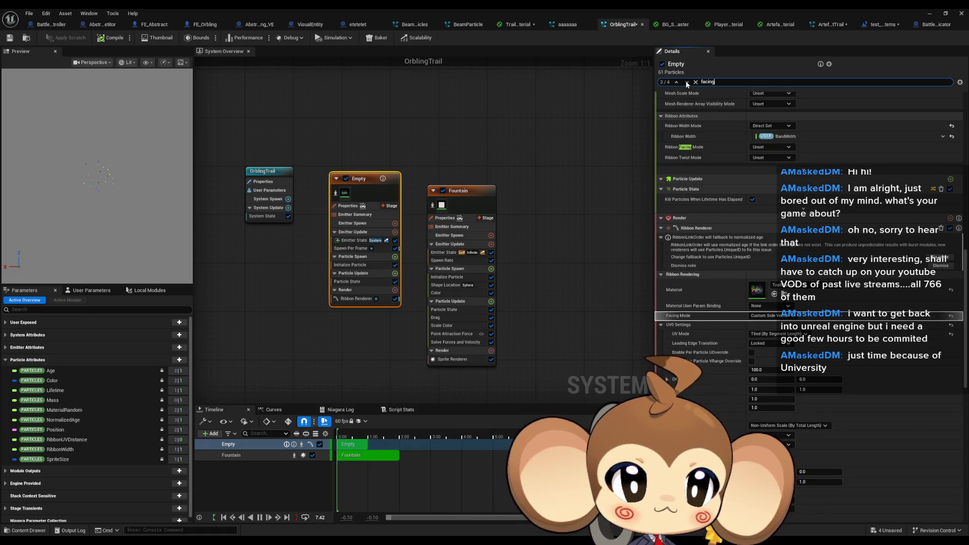
pyautogui.click(687, 82)
pyautogui.click(687, 82)
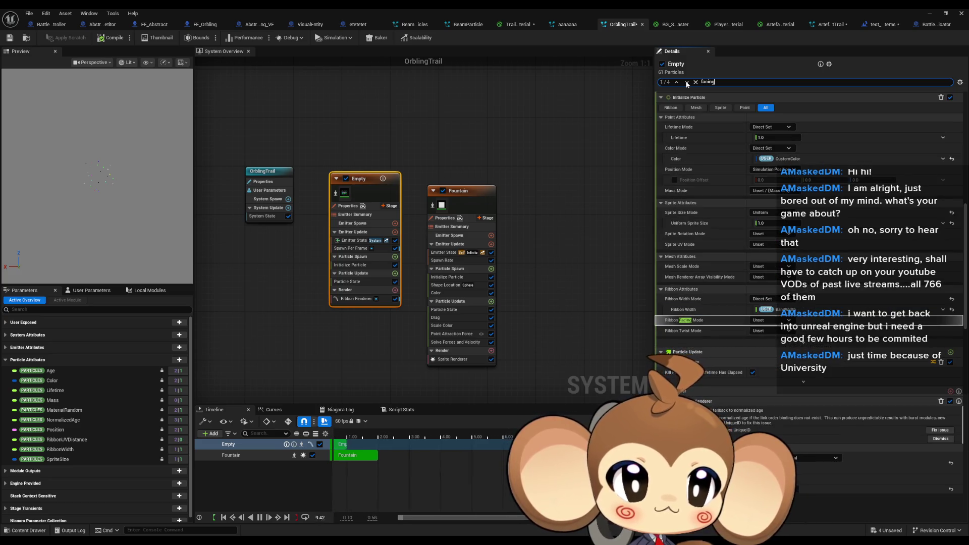
pyautogui.click(687, 82)
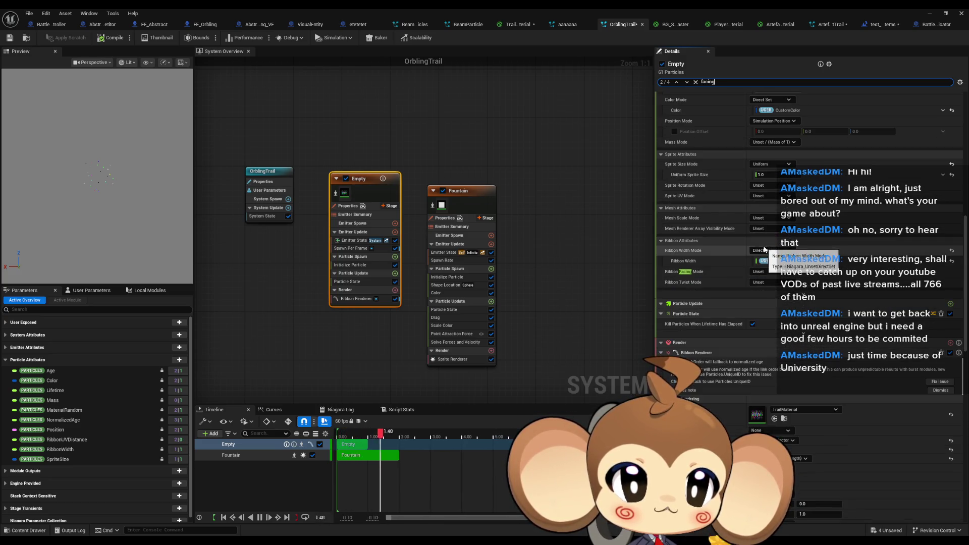
# Return to the Ribbon Facing Mode match, clear the search, and set the mode to Direct Set.
pyautogui.scroll(5, 765, 249)
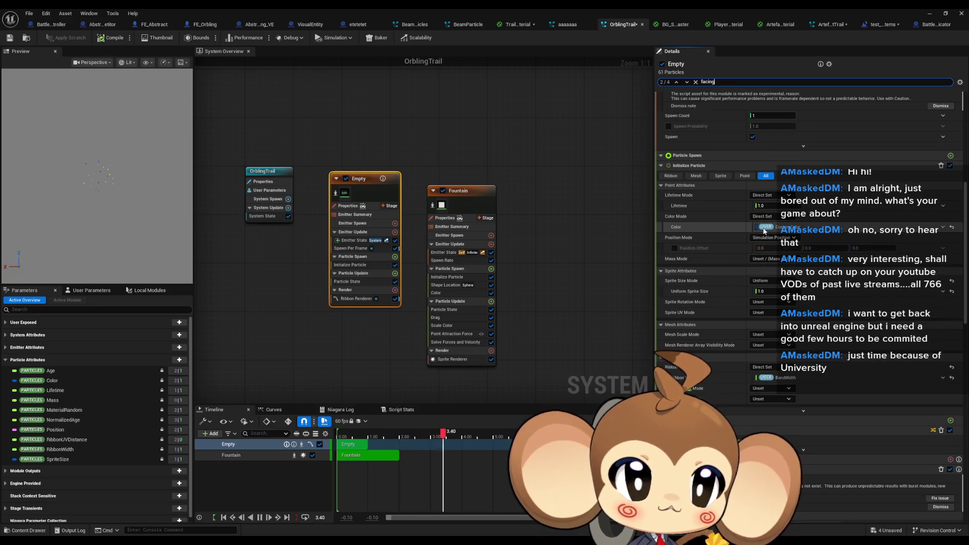
pyautogui.click(687, 83)
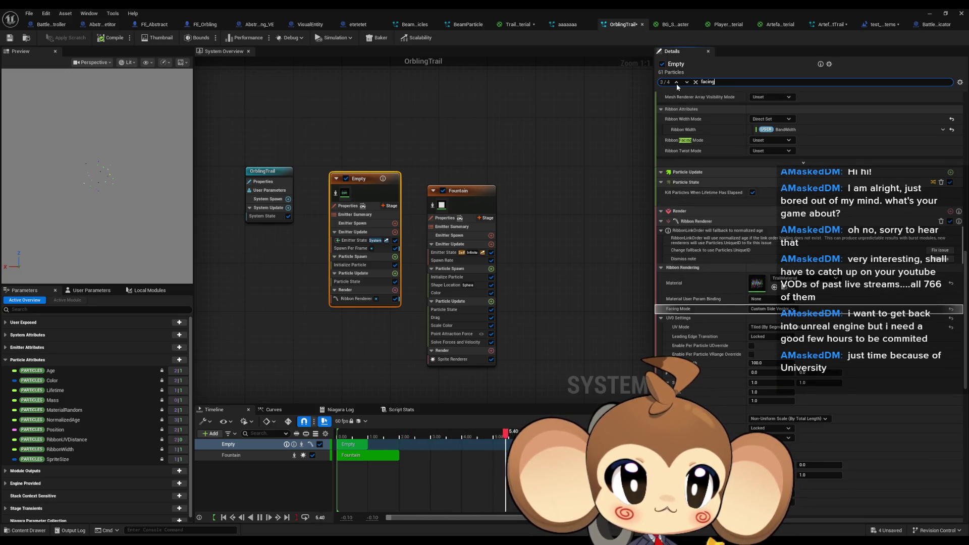
pyautogui.click(677, 82)
pyautogui.click(677, 83)
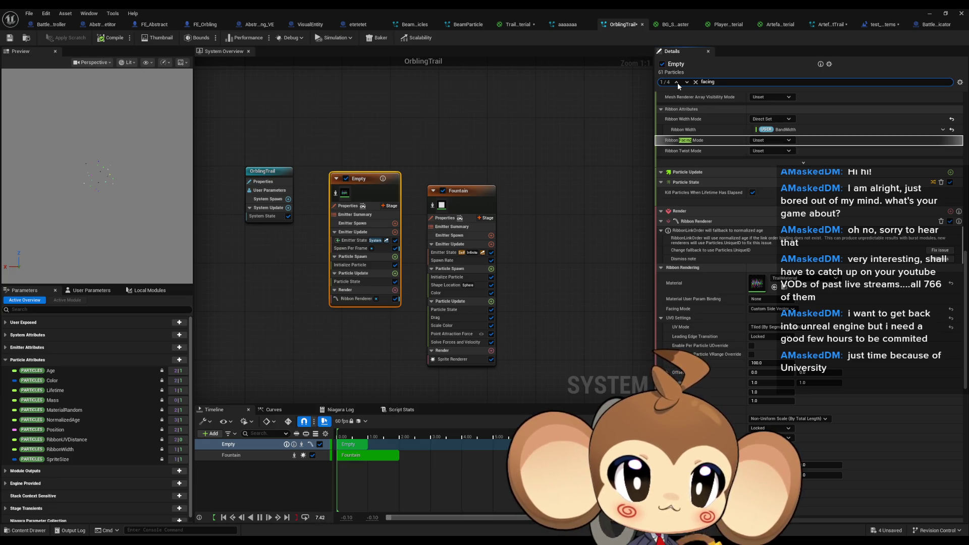
pyautogui.scroll(2, 737, 212)
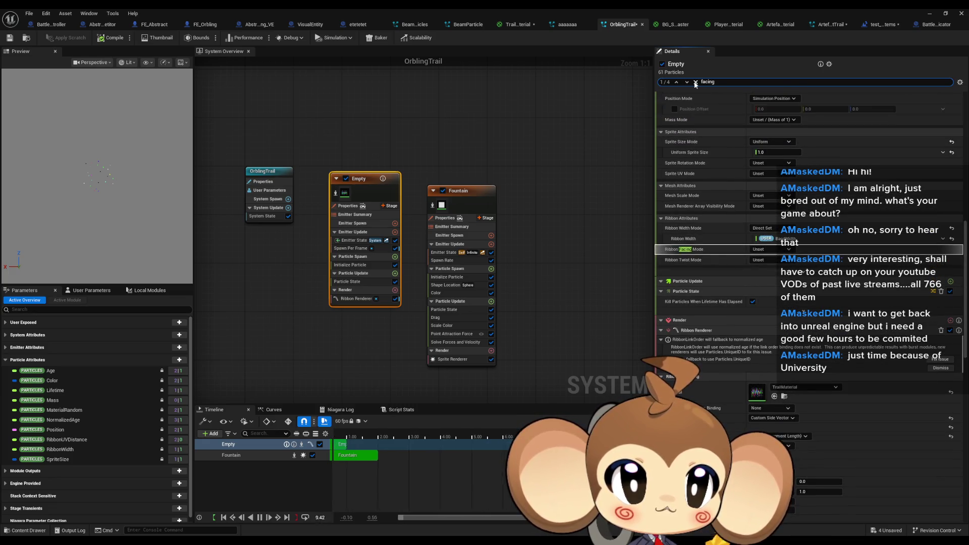
pyautogui.click(695, 83)
pyautogui.click(771, 249)
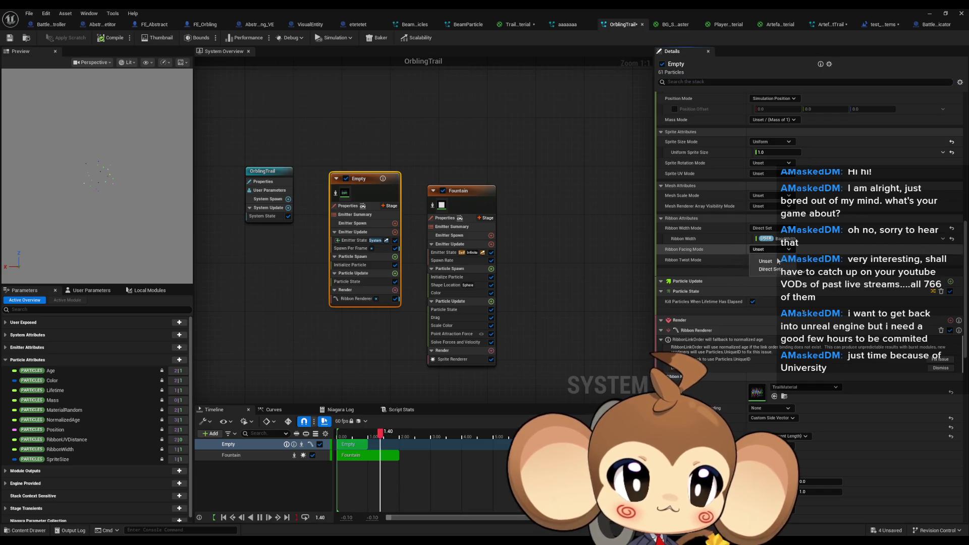
pyautogui.click(773, 269)
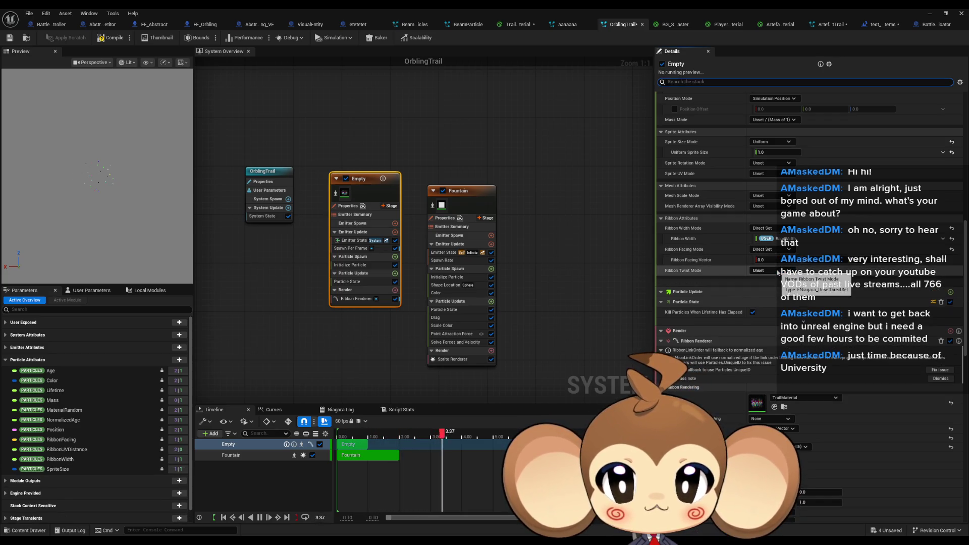
pyautogui.click(929, 14)
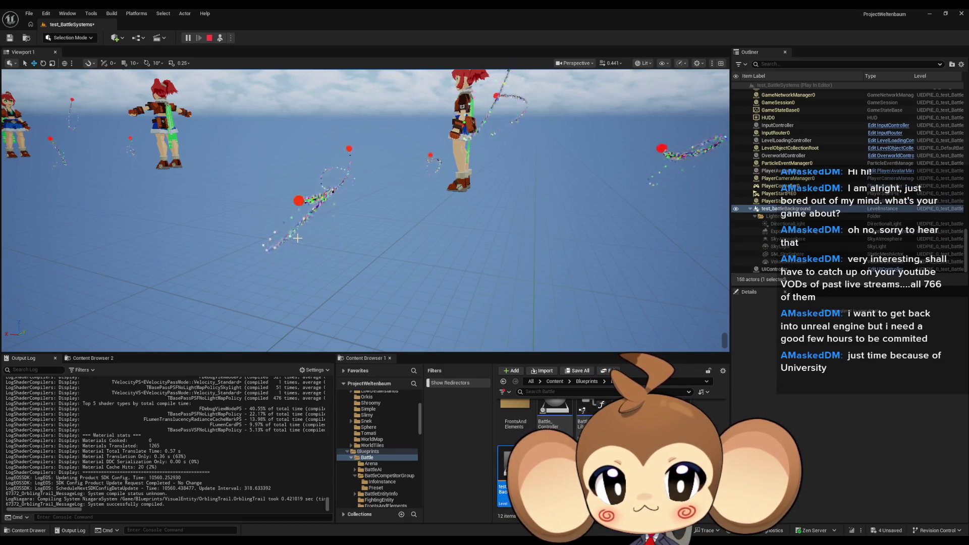
pyautogui.click(188, 41)
pyautogui.click(188, 42)
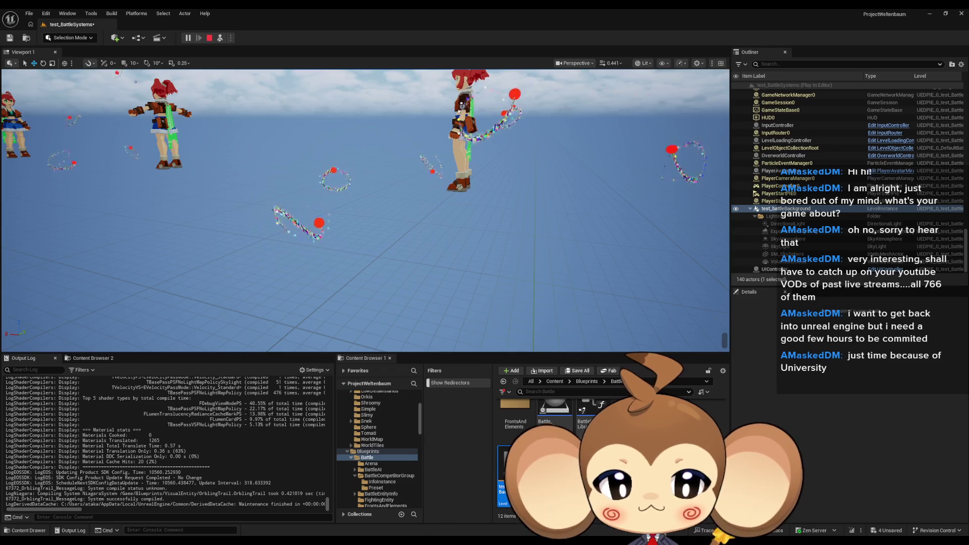
pyautogui.click(453, 519)
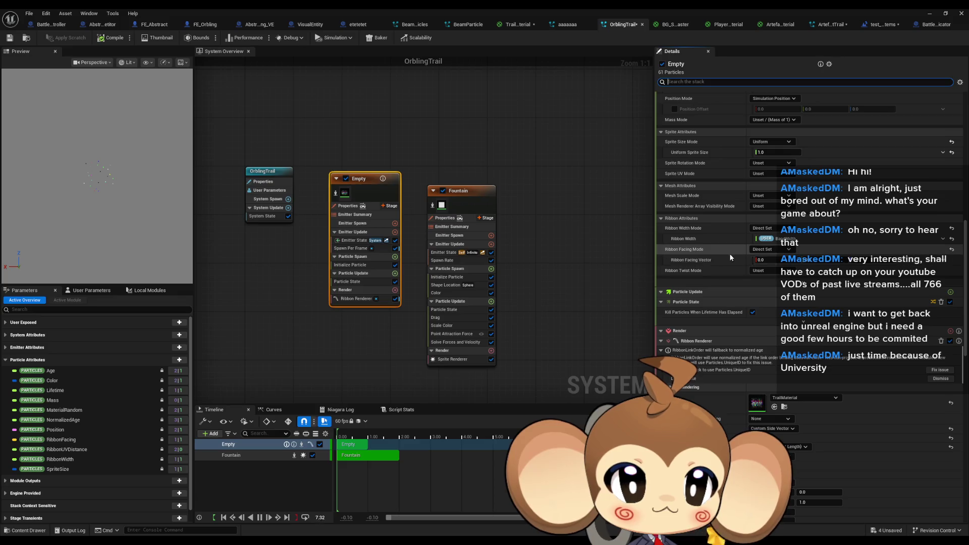
# Revert Ribbon Facing Mode to Unset, set renderer Facing Mode to Screen, save, and return to the level.
pyautogui.click(765, 249)
pyautogui.click(762, 261)
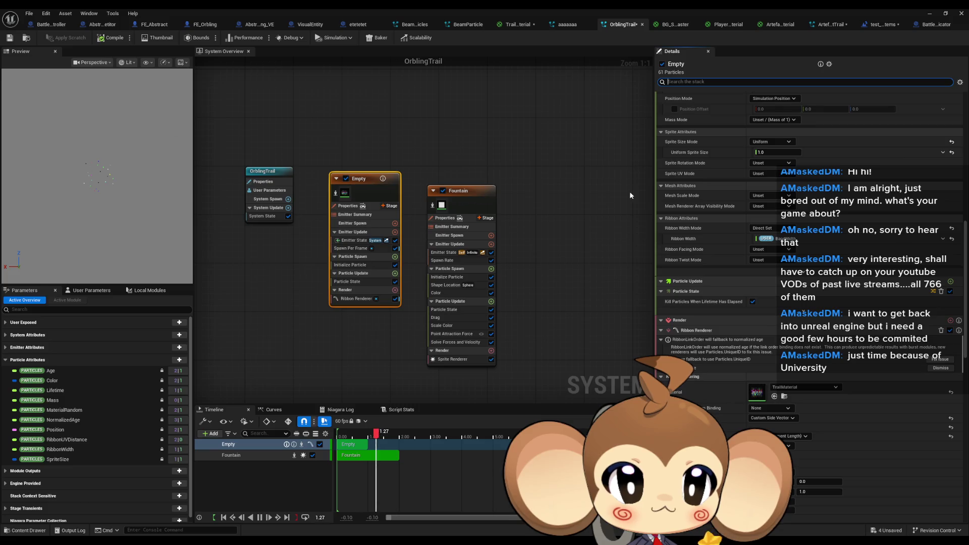
pyautogui.scroll(-10, 746, 242)
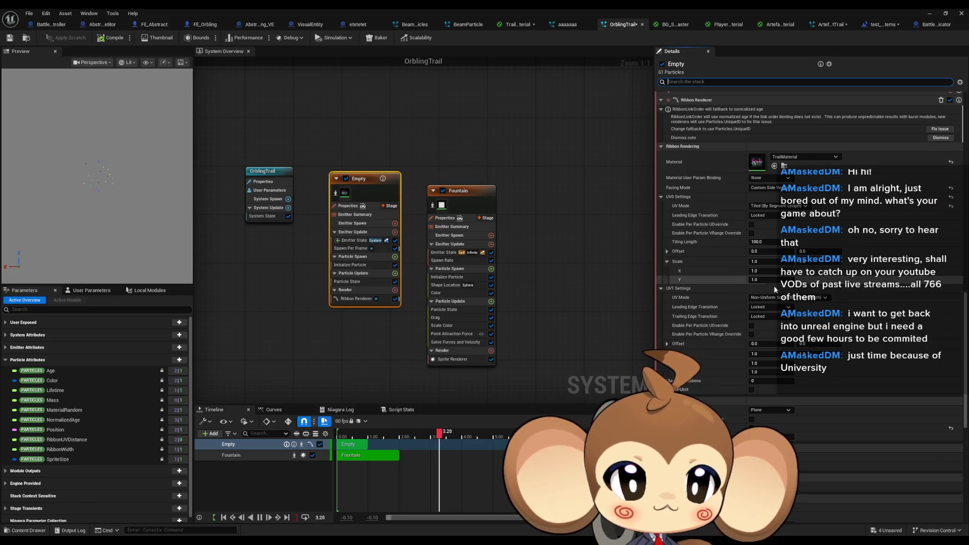
pyautogui.click(766, 190)
pyautogui.click(766, 195)
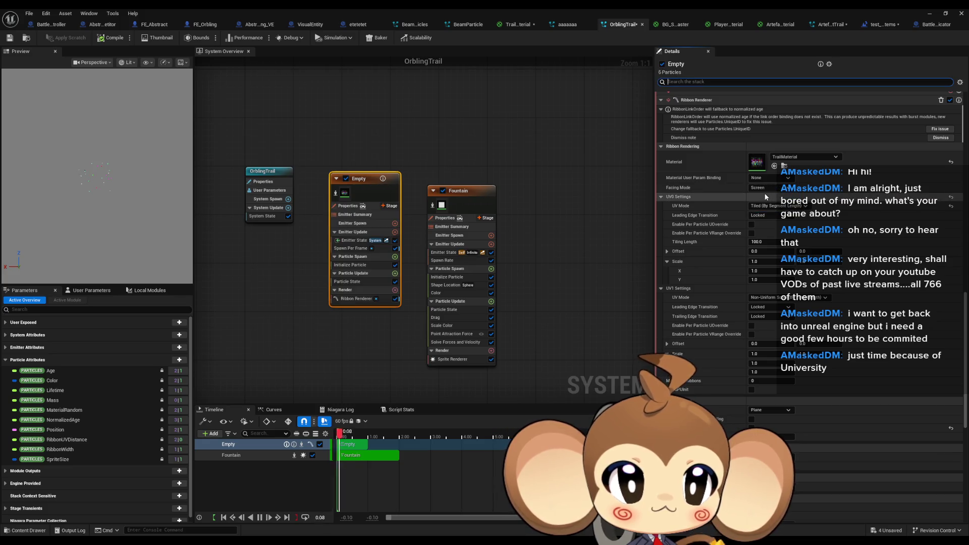
pyautogui.click(10, 38)
pyautogui.hotkey('alt', 'Tab')
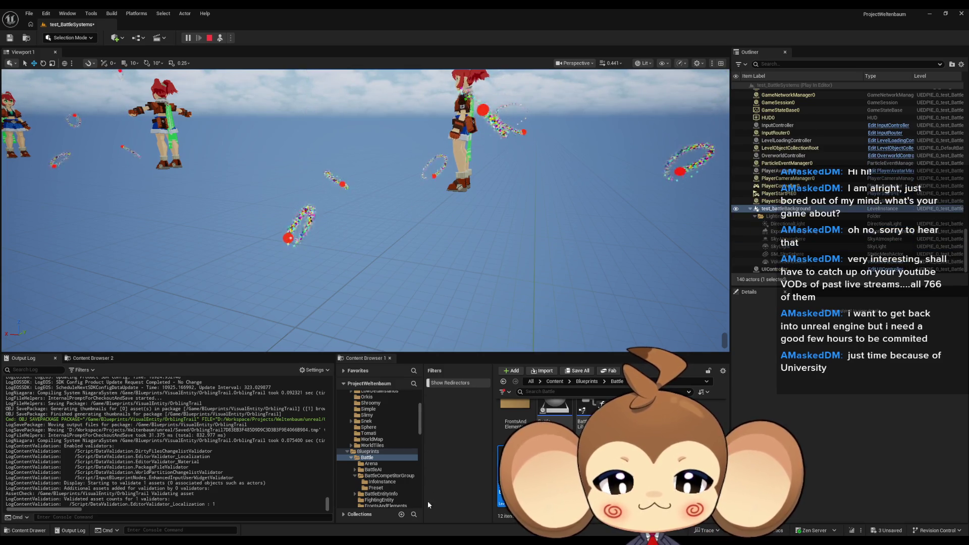
# In TrailMaterial, change the bottom Multiply node's B value to 0.8 and restore the editor window.
pyautogui.moveTo(397, 543)
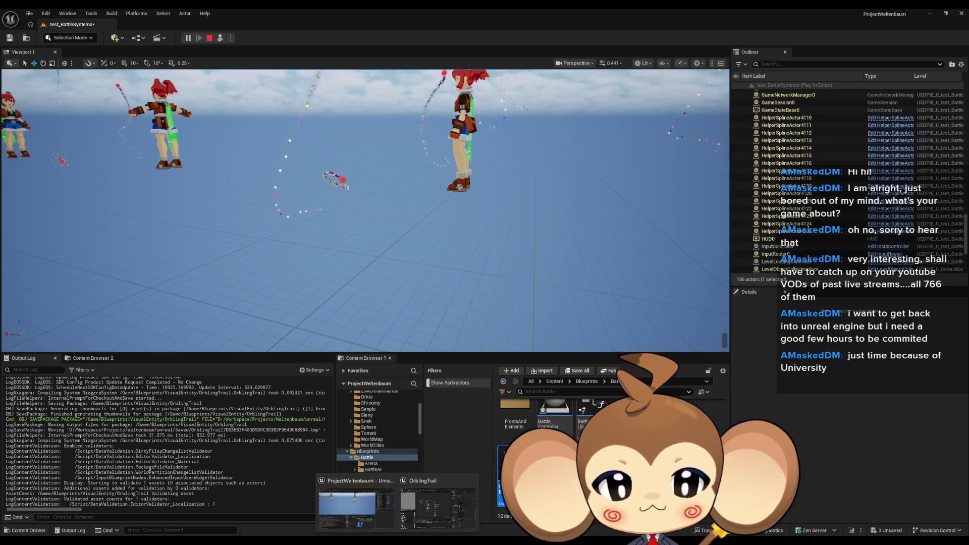
pyautogui.click(441, 516)
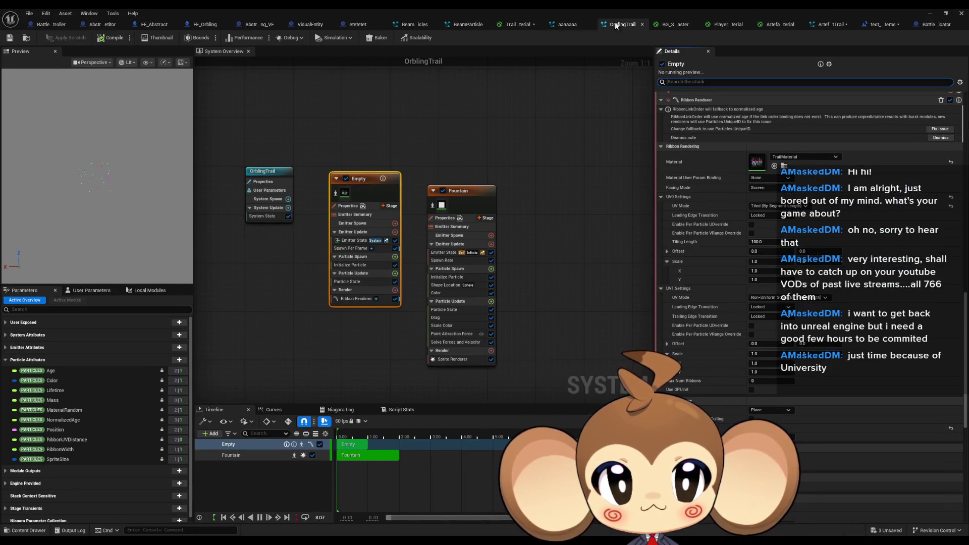
pyautogui.click(517, 25)
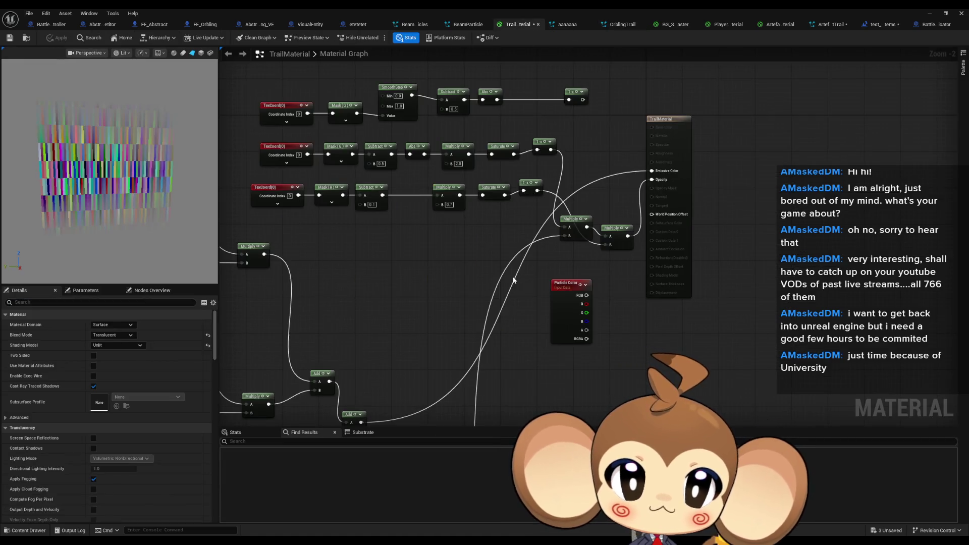
pyautogui.moveTo(513, 281); pyautogui.dragTo(533, 326)
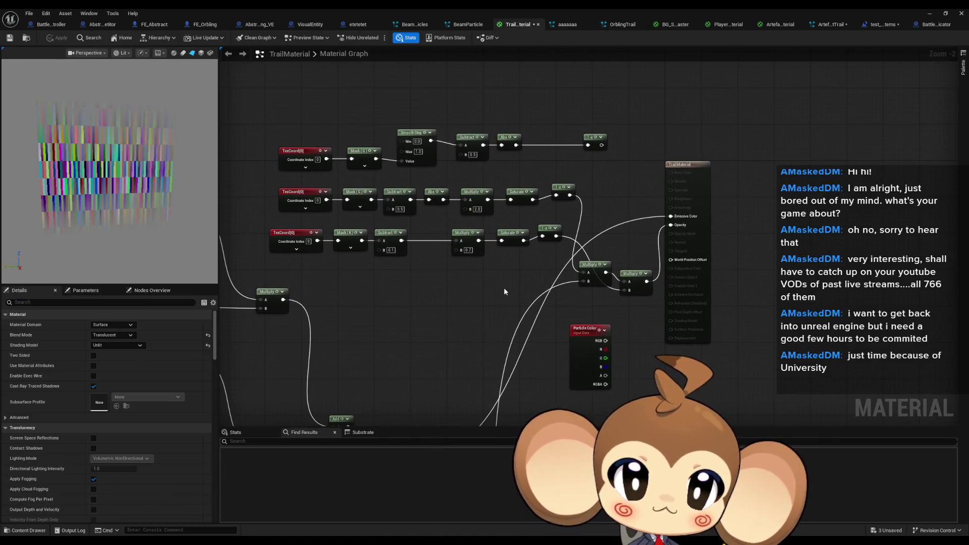
pyautogui.click(469, 250)
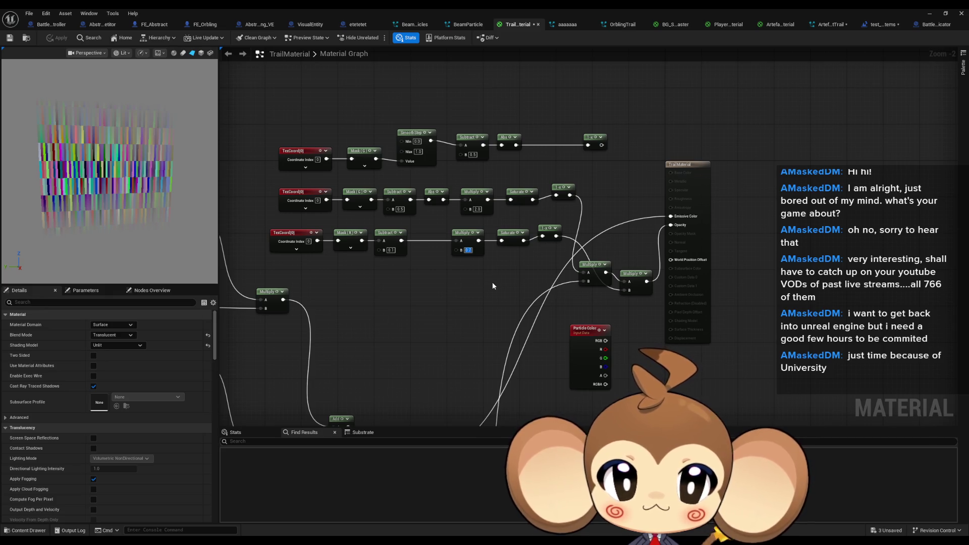
pyautogui.write('0.8')
pyautogui.press('Return')
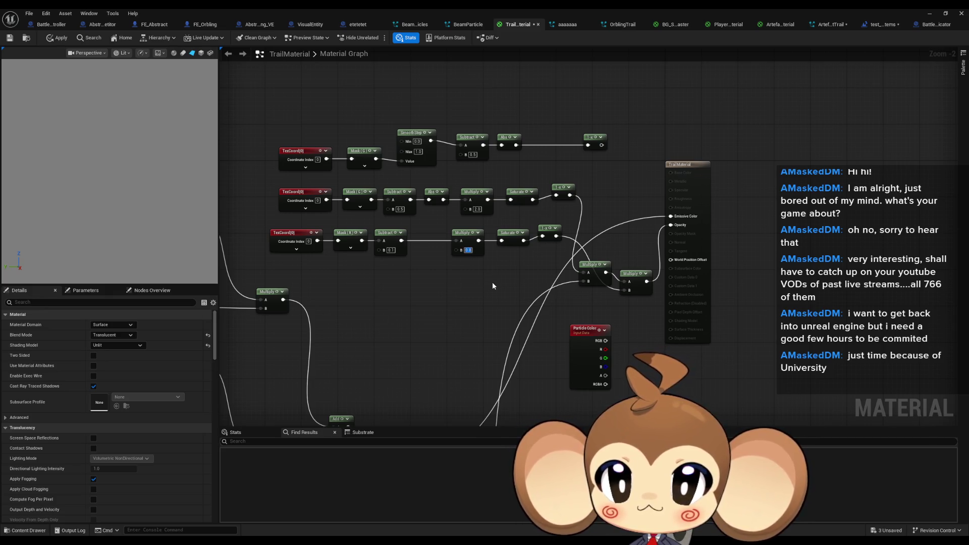
pyautogui.doubleClick(486, 8)
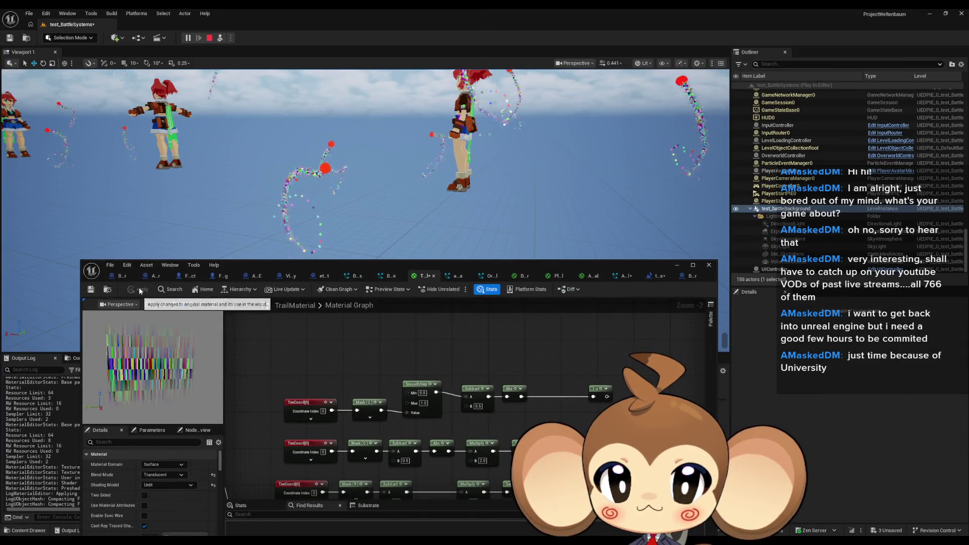
# Apply the material, then set the bottom Multiply B to 0.95 and save.
pyautogui.click(140, 291)
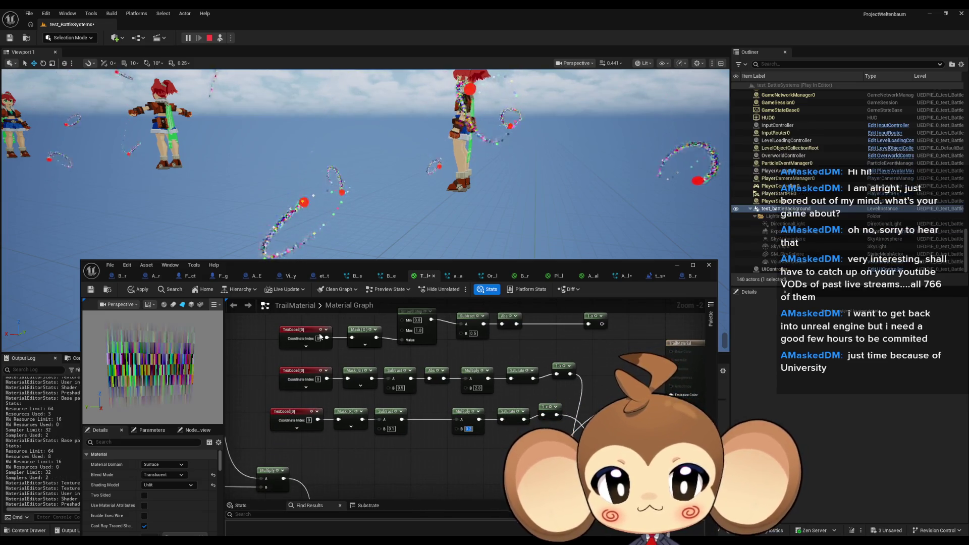
pyautogui.click(138, 292)
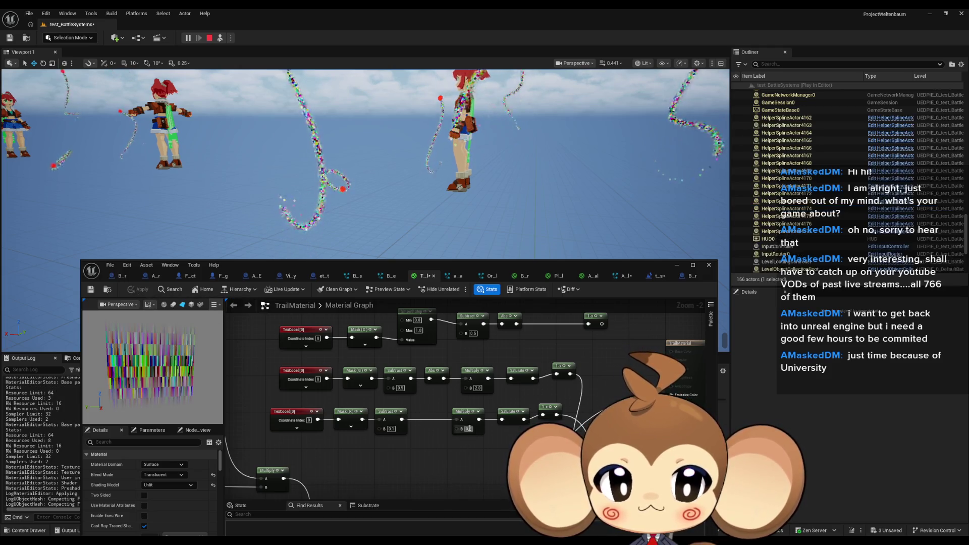
pyautogui.write('0.95')
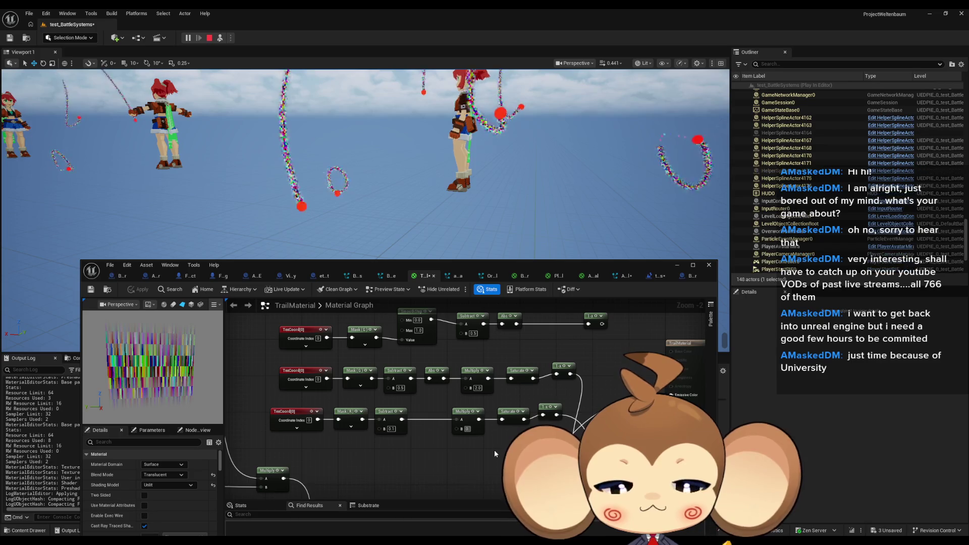
pyautogui.press('Return')
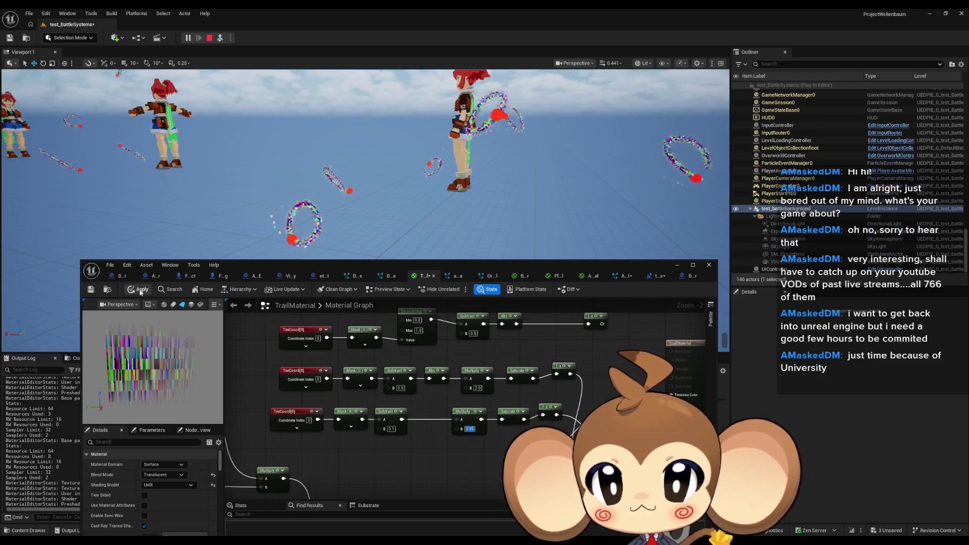
pyautogui.hotkey('ctrl', 's')
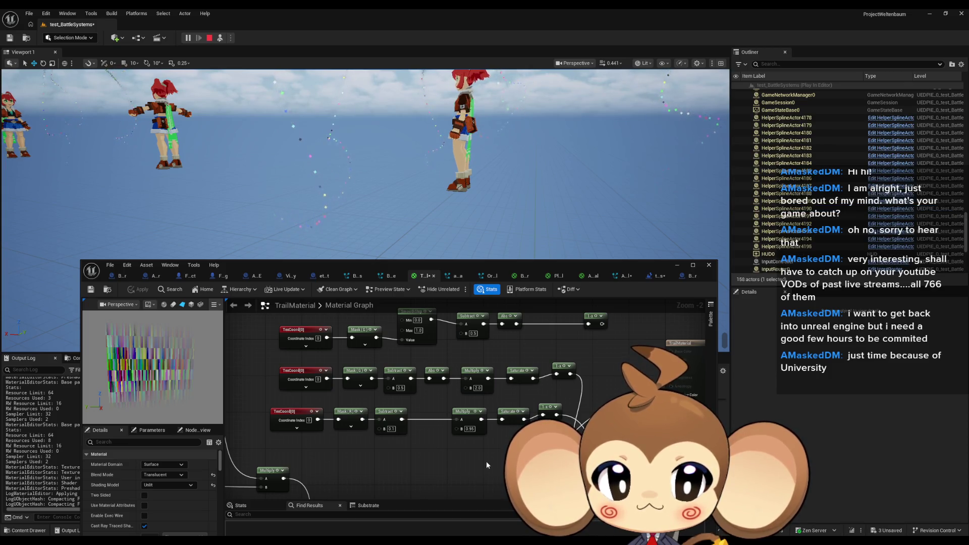
# Set the bottom Multiply B to 0.9, pause the battle test, and apply it to the trails.
pyautogui.moveTo(486, 462); pyautogui.dragTo(443, 450)
pyautogui.click(428, 421)
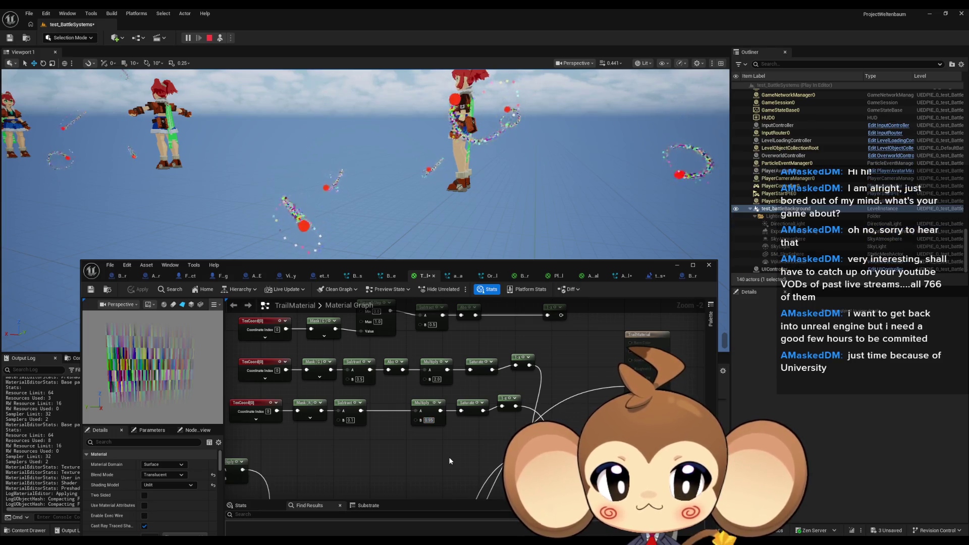
pyautogui.write('0.9')
pyautogui.press('Return')
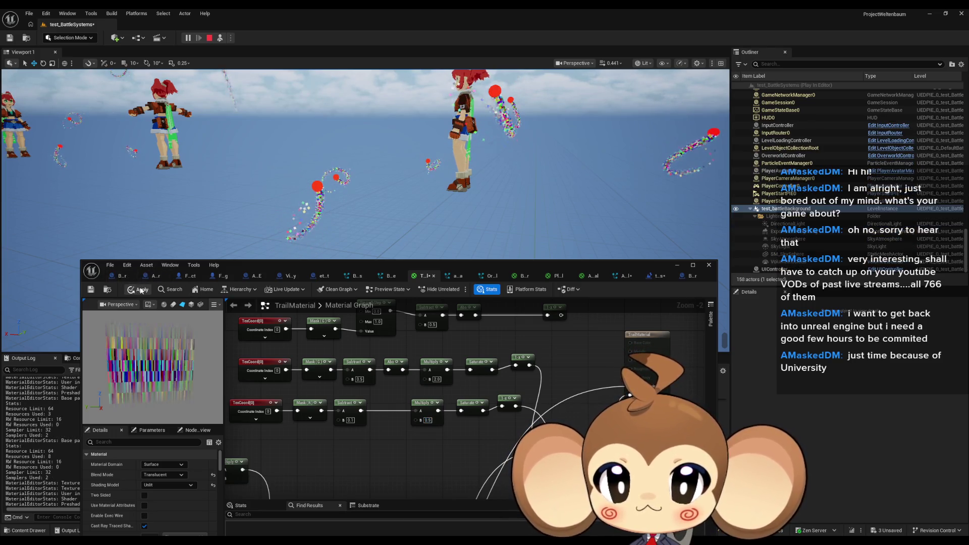
pyautogui.click(140, 290)
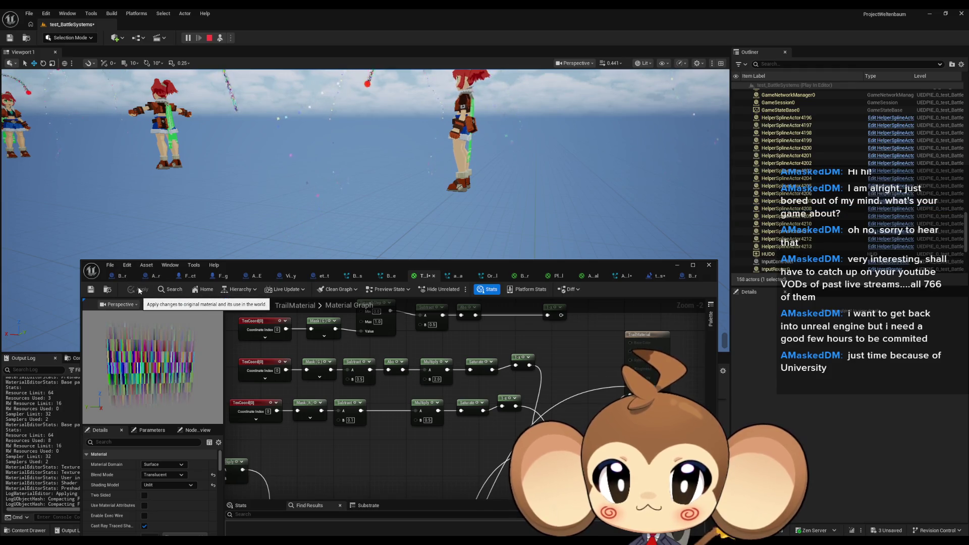
pyautogui.click(188, 38)
pyautogui.click(427, 420)
pyautogui.write('0')
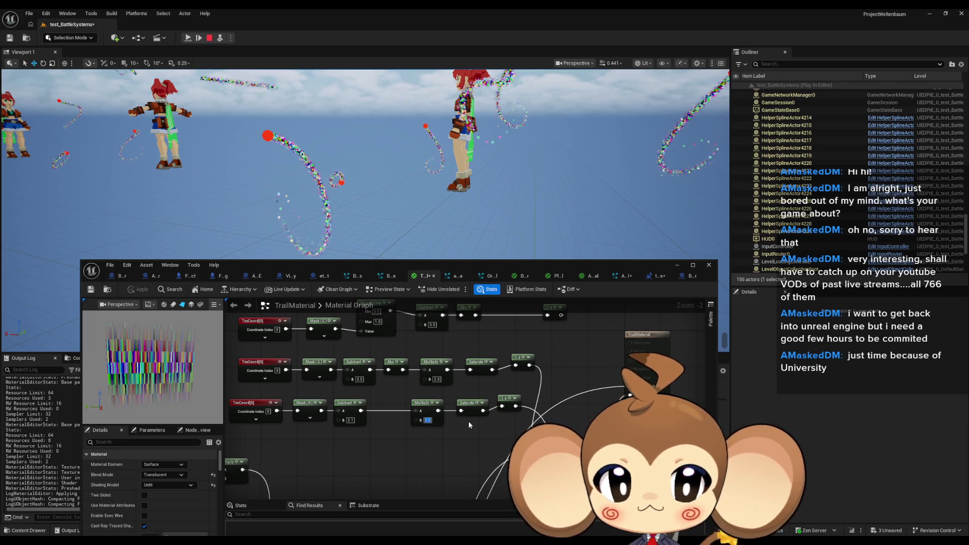
pyautogui.write('.9')
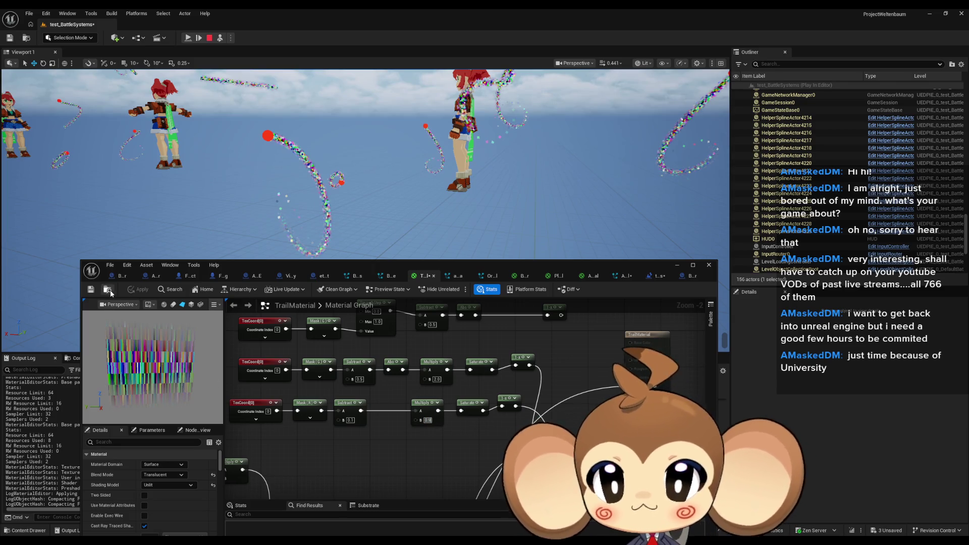
pyautogui.press('Return')
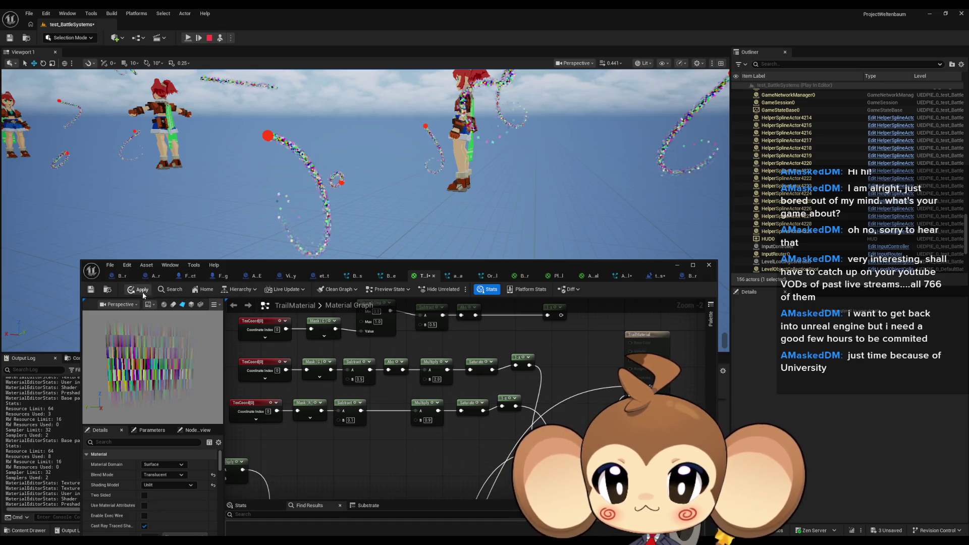
pyautogui.click(139, 289)
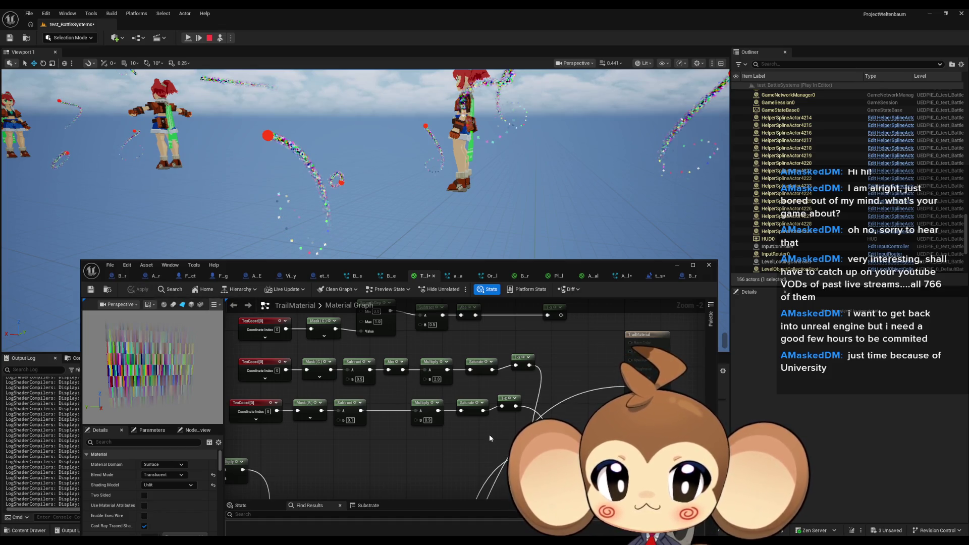
# Test a Multiply B value of 0.9999 on the in-game trails.
pyautogui.click(428, 420)
pyautogui.write('99')
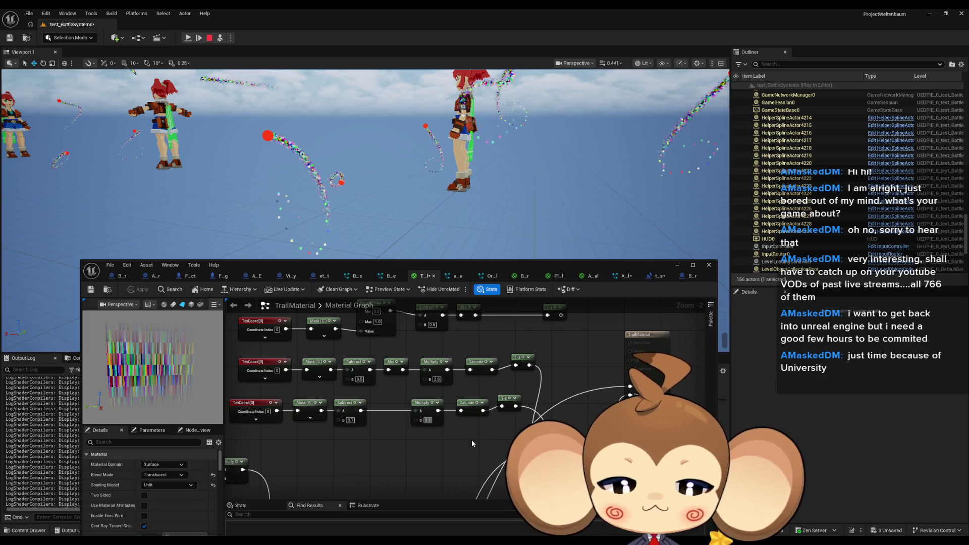
pyautogui.write('9')
pyautogui.press('Return')
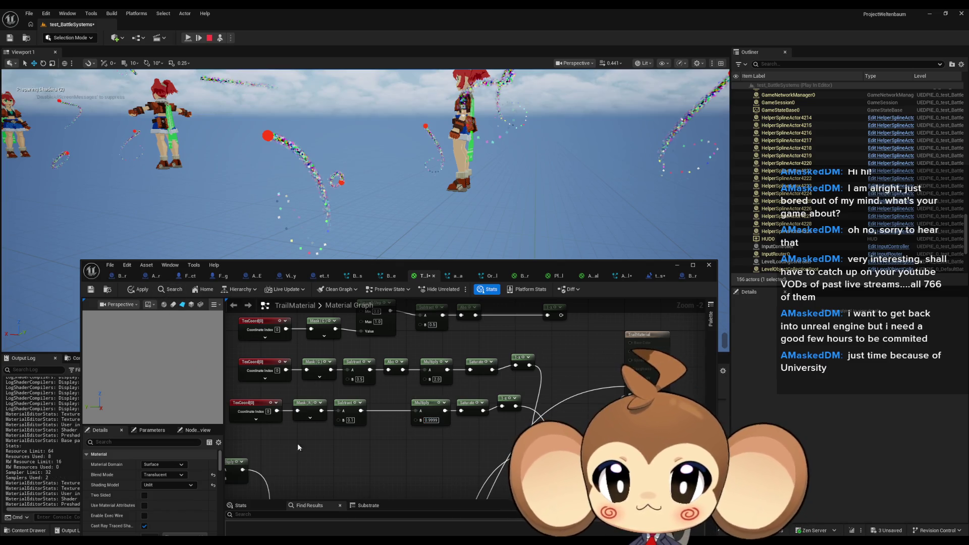
pyautogui.click(135, 291)
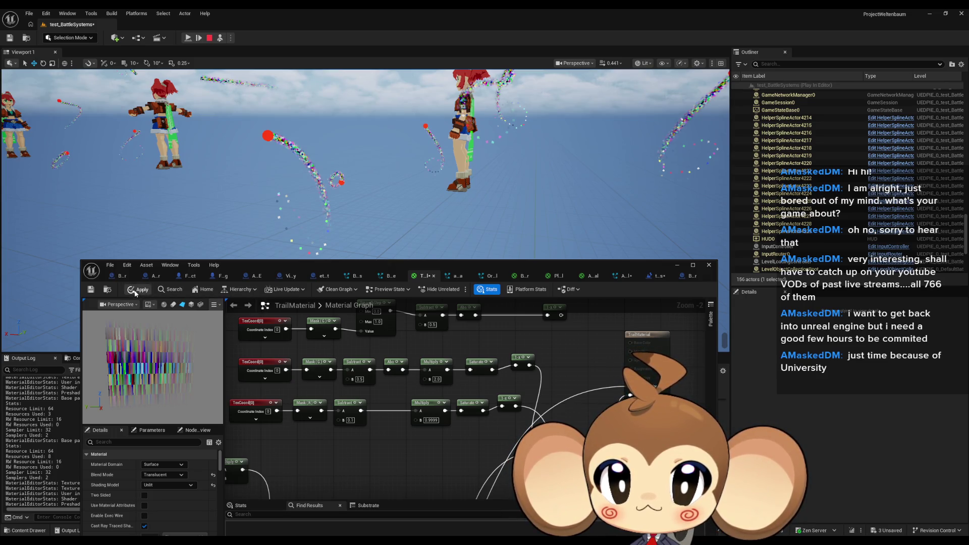
pyautogui.click(135, 292)
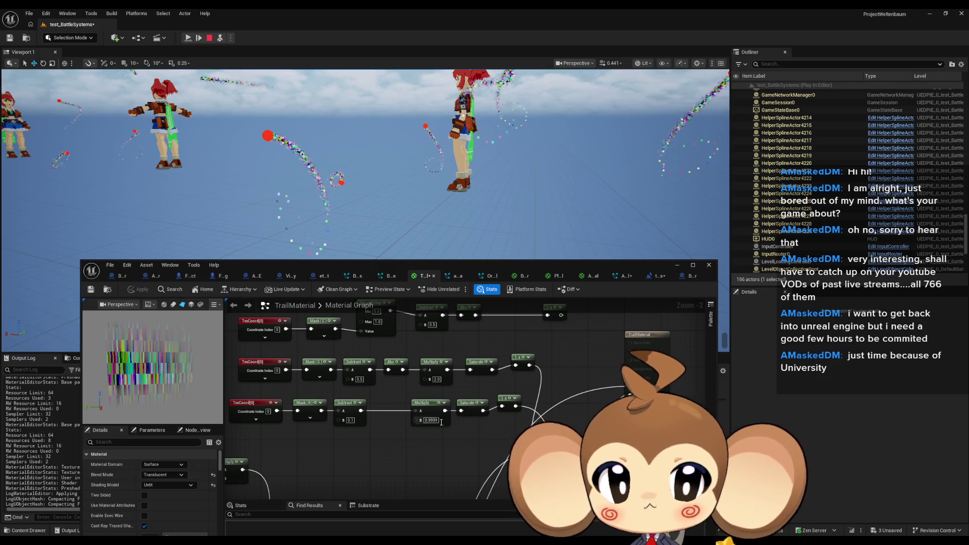
# Revert the Multiply B to 0.9 and preview the Multiply node's output.
pyautogui.press('BackSpace')
pyautogui.press('BackSpace')
pyautogui.press('BackSpace')
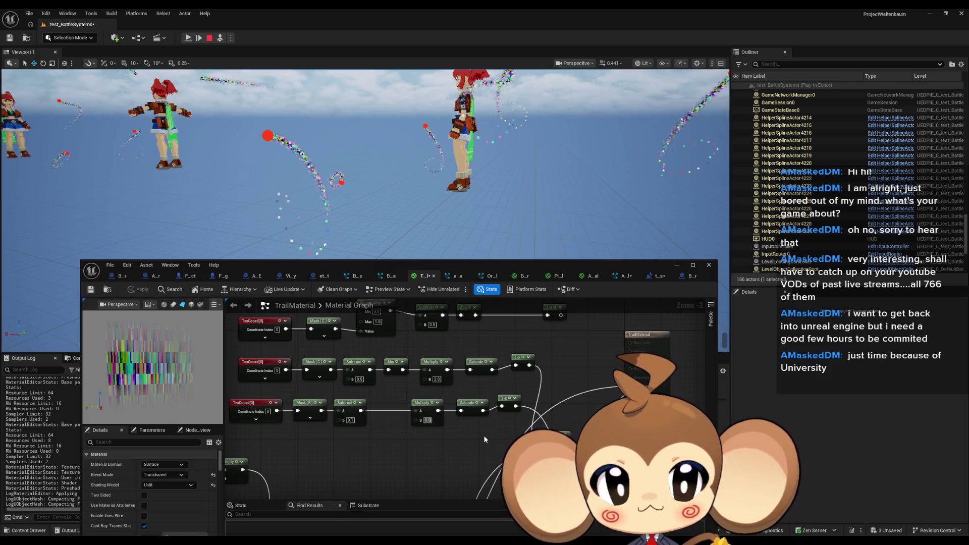
pyautogui.press('Return')
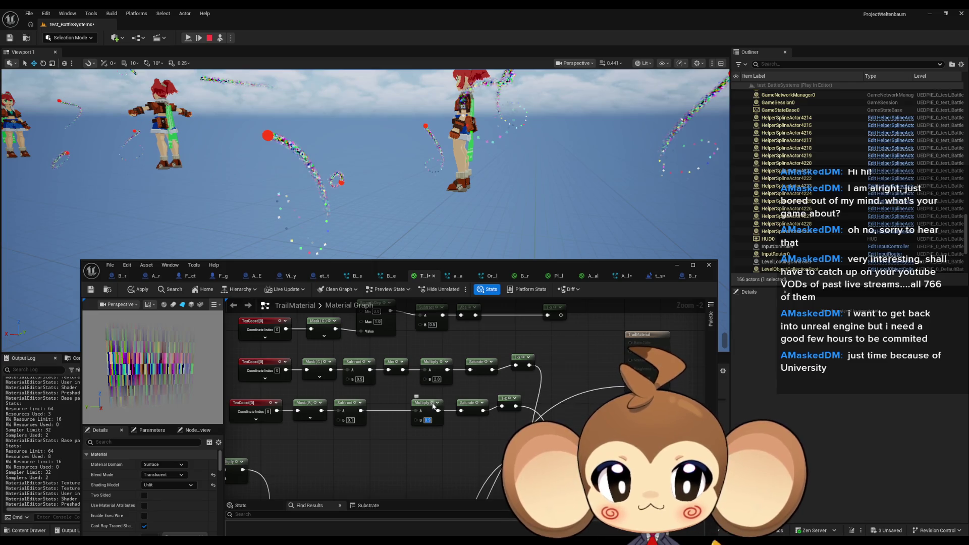
pyautogui.click(433, 405)
pyautogui.press('space')
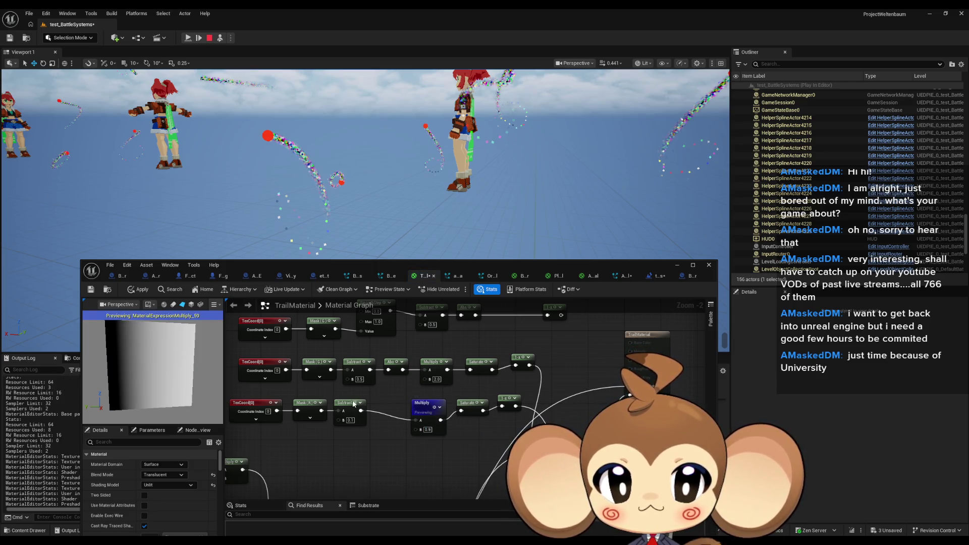
# Preview the Subtract and Mask (R) node outputs, ending on the Subtract preview.
pyautogui.click(355, 403)
pyautogui.press('space')
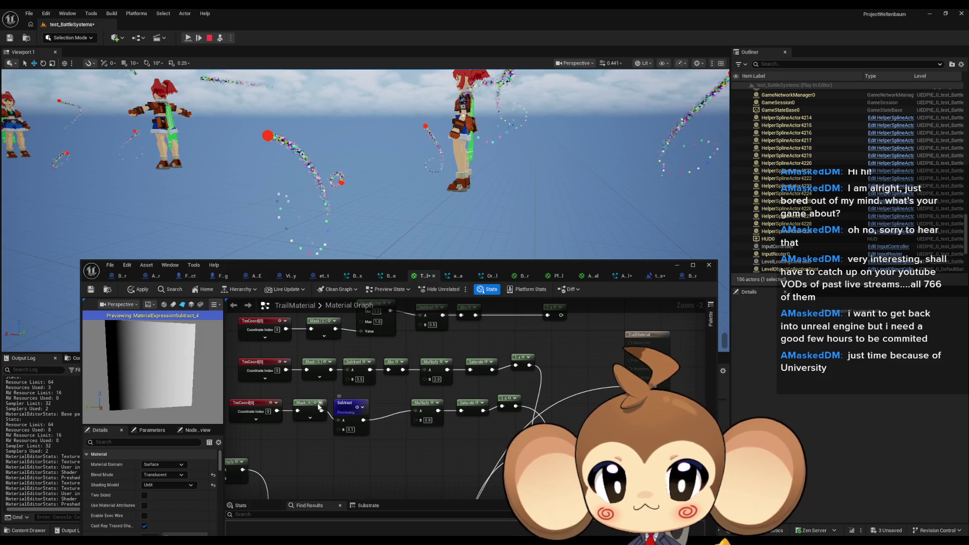
pyautogui.click(314, 402)
pyautogui.press('space')
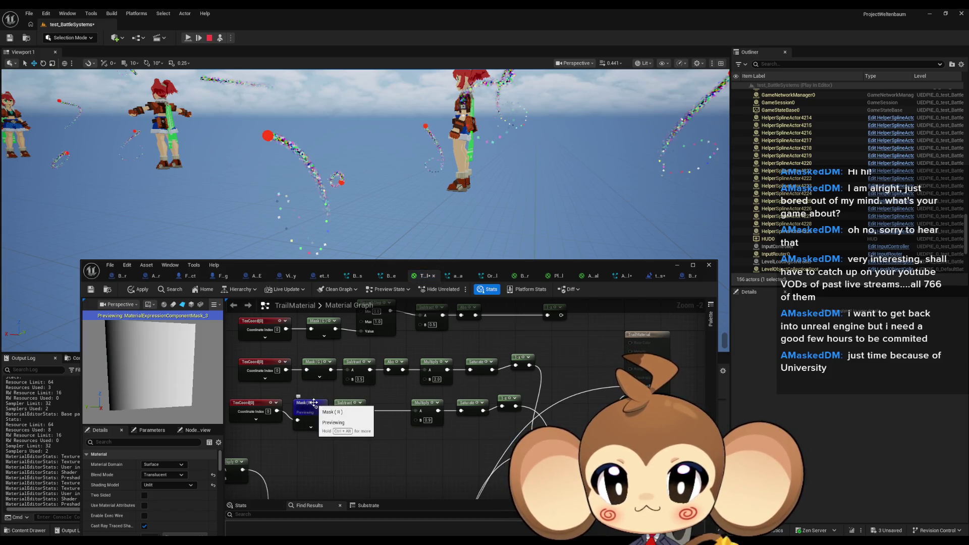
pyautogui.click(355, 404)
pyautogui.press('space')
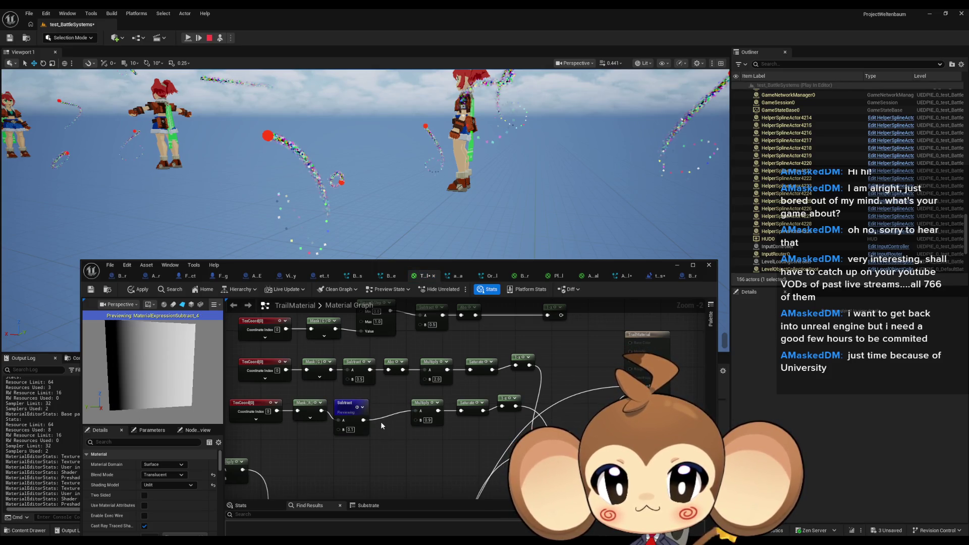
# Try Subtract B offsets of 0.2 and 0.05, applying each to the trails.
pyautogui.click(350, 430)
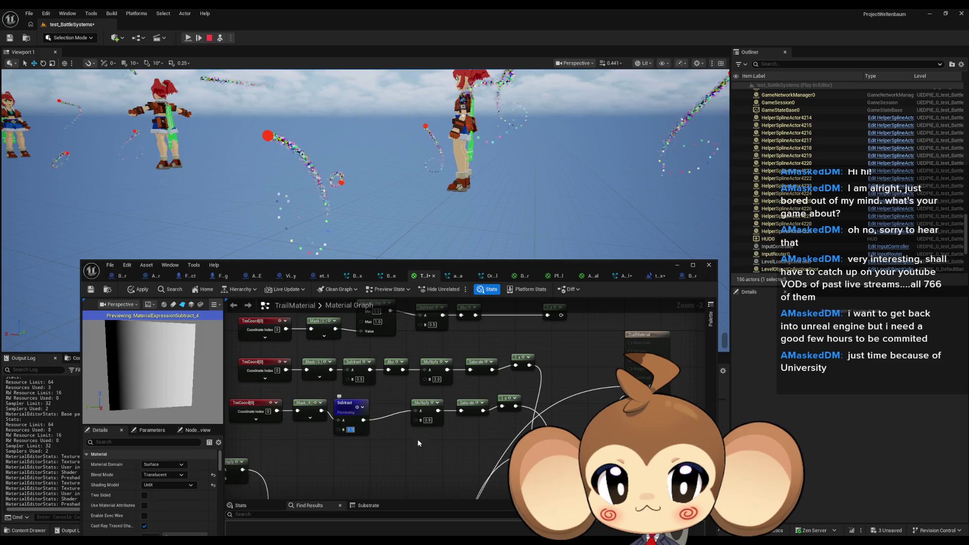
pyautogui.write('0.2')
pyautogui.press('Return')
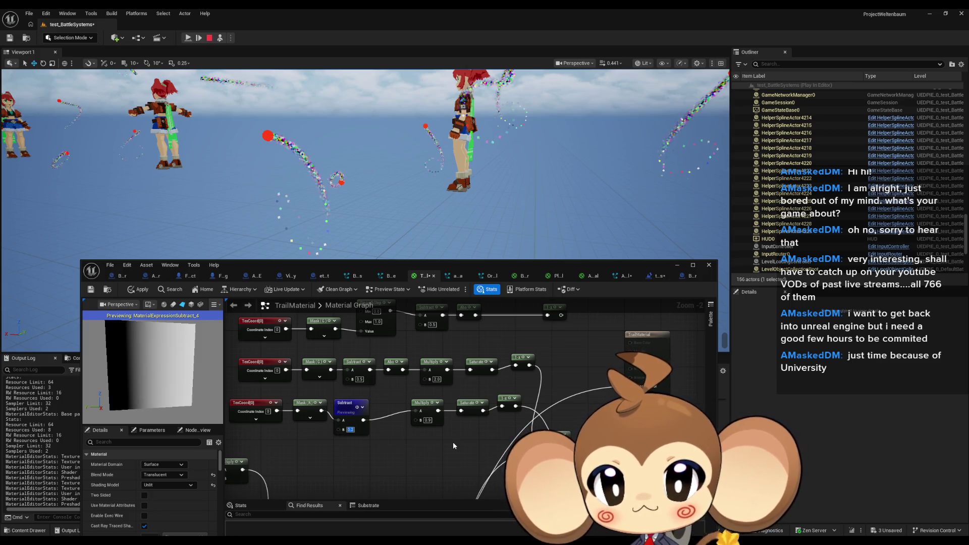
pyautogui.click(138, 291)
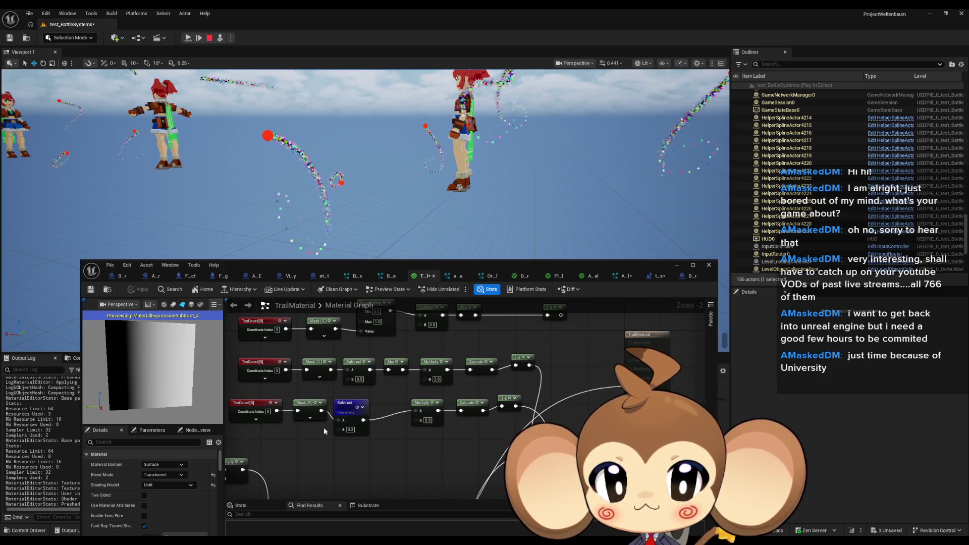
pyautogui.write('0')
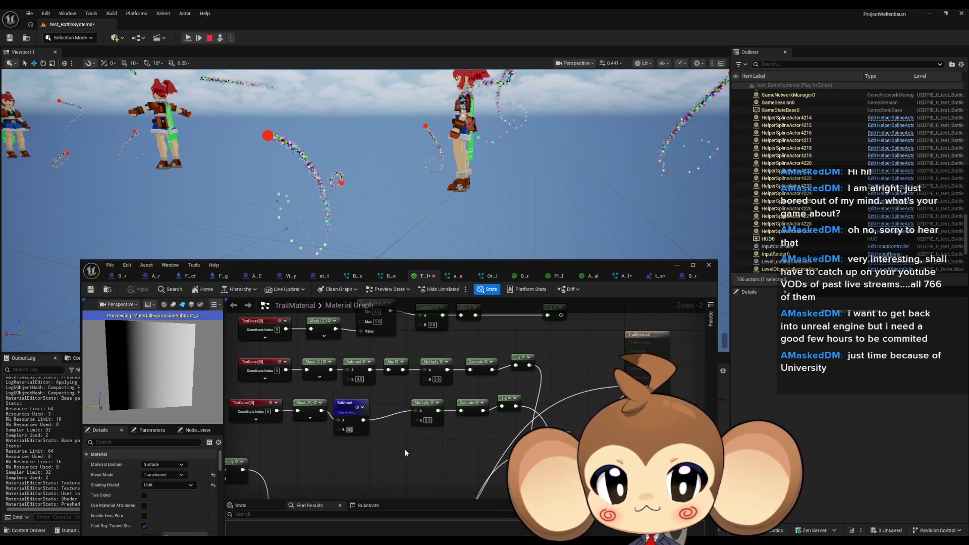
pyautogui.write('.05')
pyautogui.press('Return')
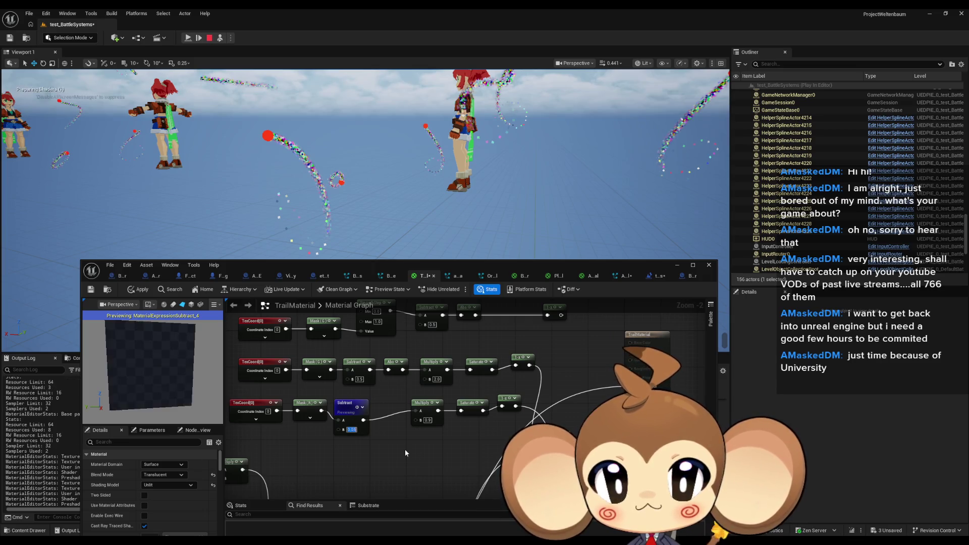
pyautogui.click(135, 290)
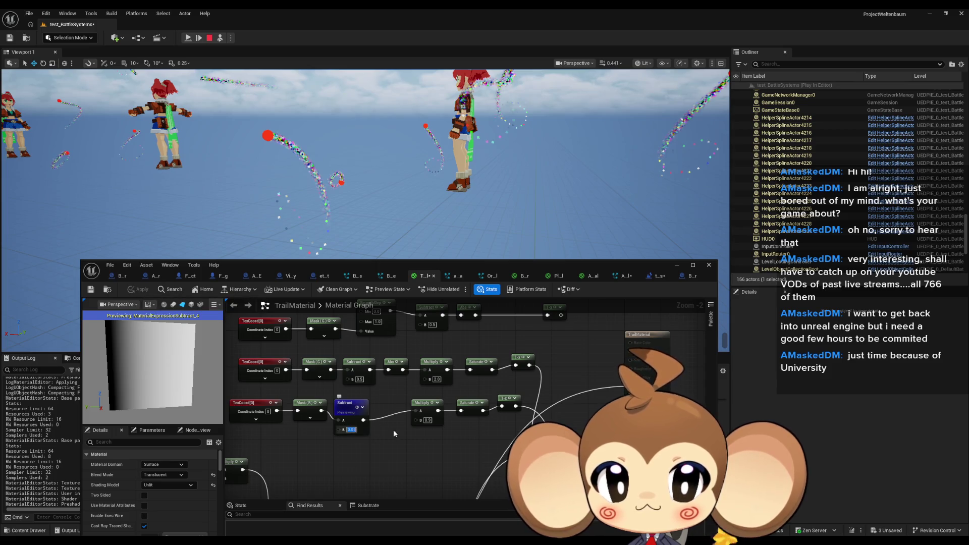
# Try Subtract offsets 0.01 and 0.0001 on the trails, then restore 0.1.
pyautogui.write('0.01')
pyautogui.press('Return')
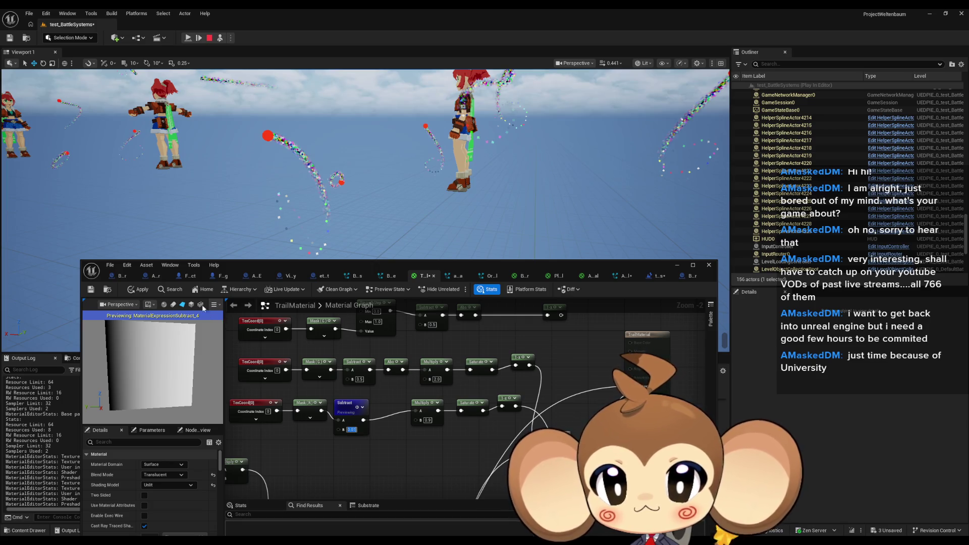
pyautogui.click(134, 290)
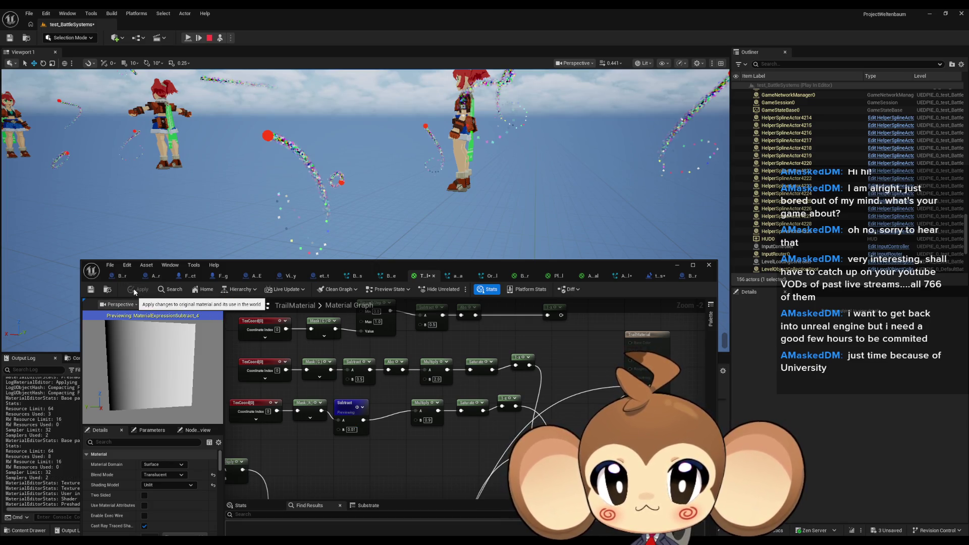
pyautogui.write('0.0001')
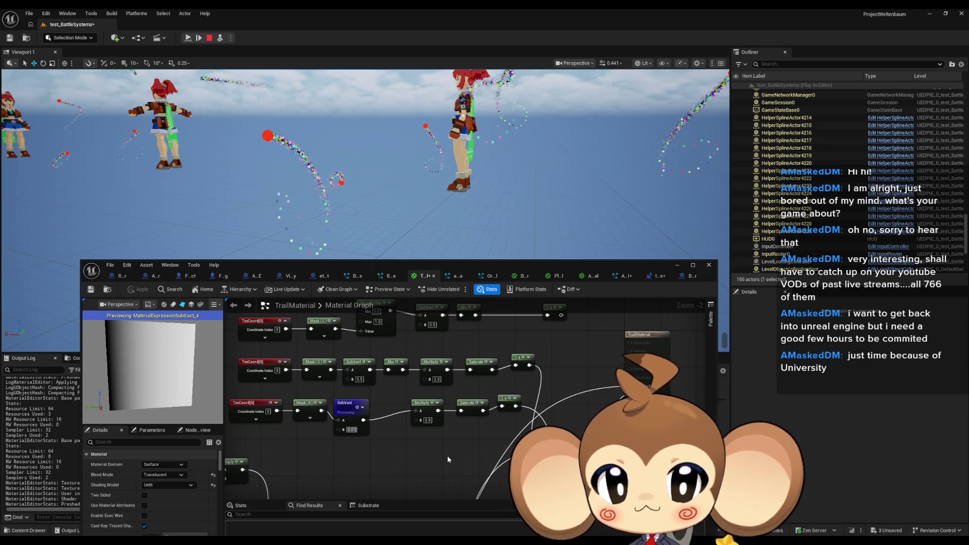
pyautogui.press('Return')
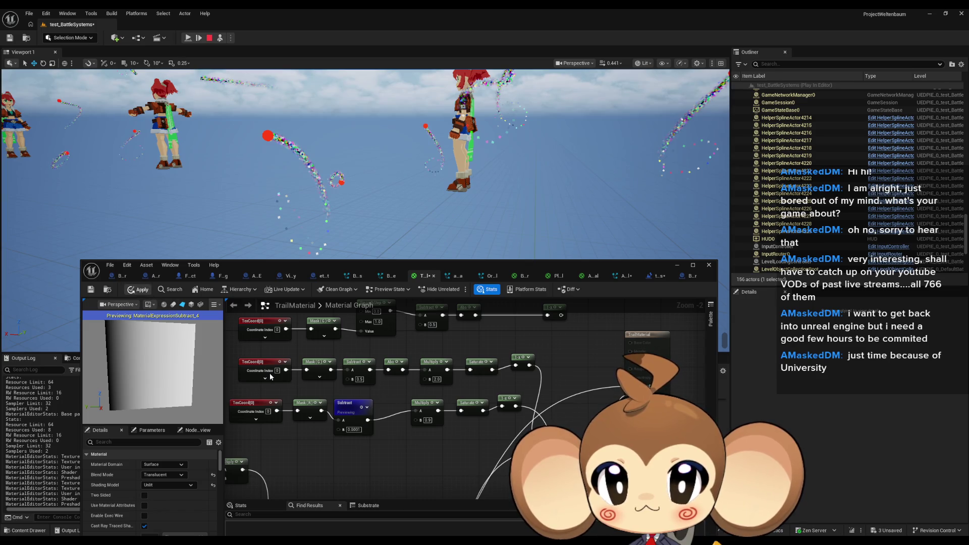
pyautogui.hotkey('ctrl', 's')
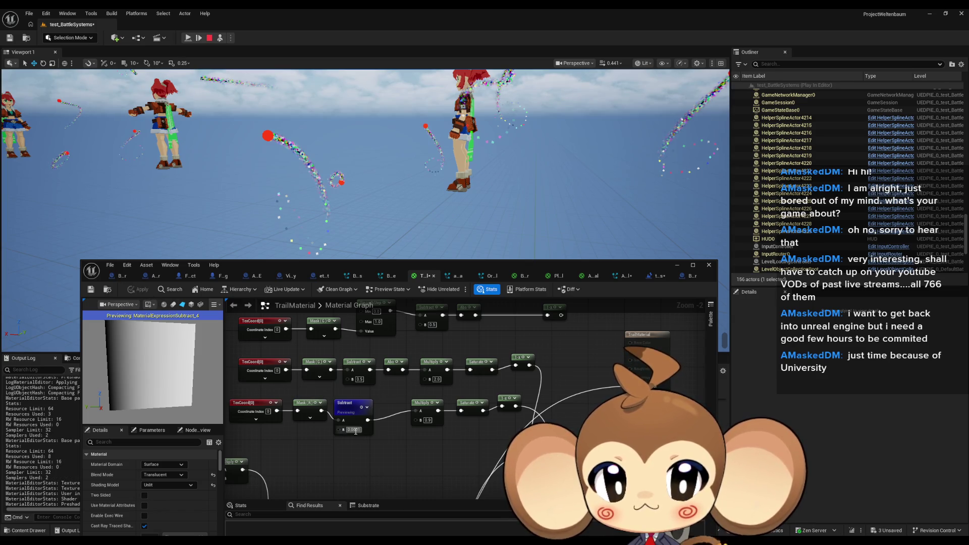
pyautogui.write('0.1')
pyautogui.press('Return')
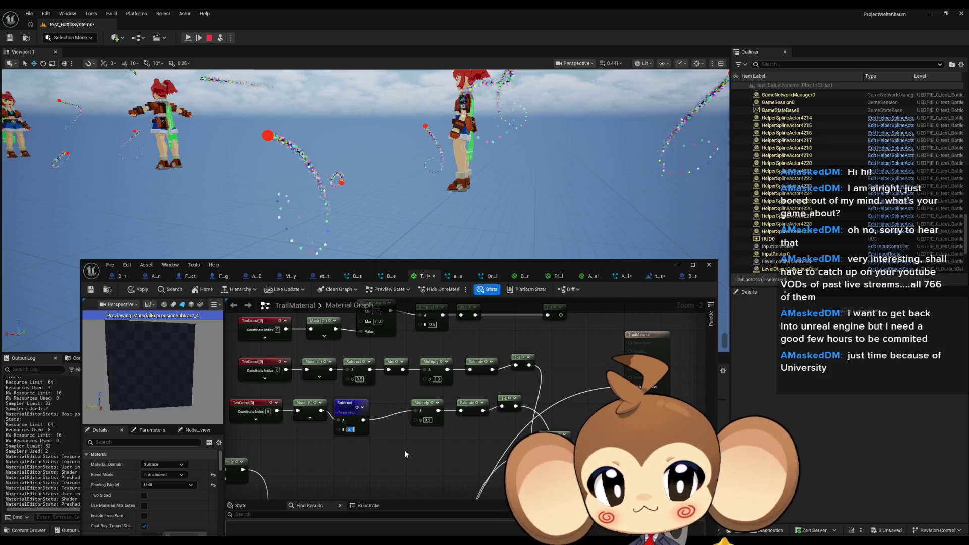
# Apply the 0.1 Subtract offset, then set the Multiply B to 0.1 and apply.
pyautogui.click(136, 289)
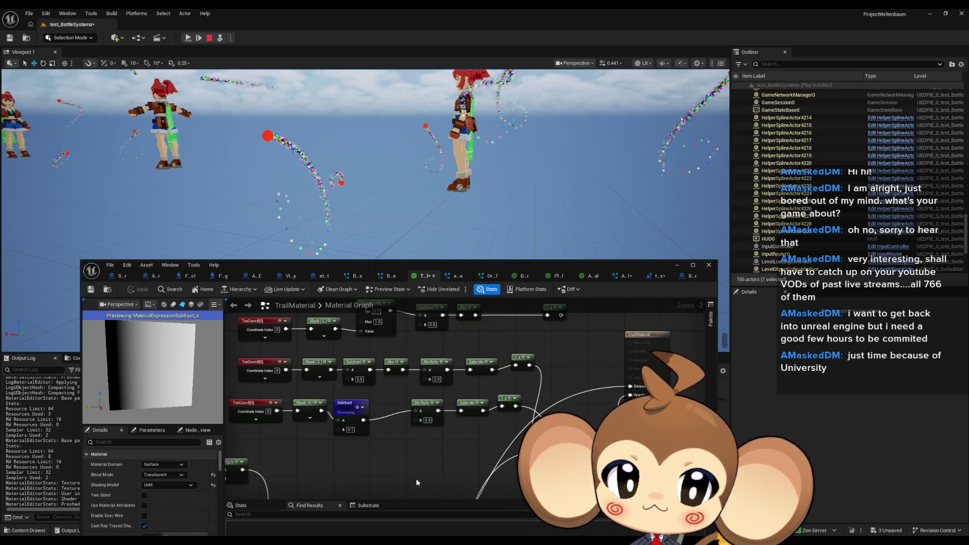
pyautogui.click(427, 420)
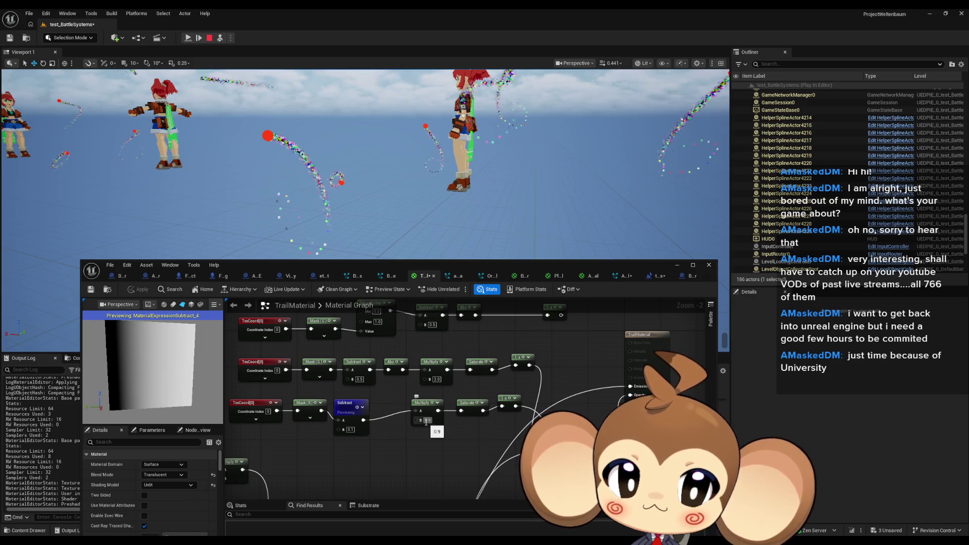
pyautogui.write('0.1')
pyautogui.press('Return')
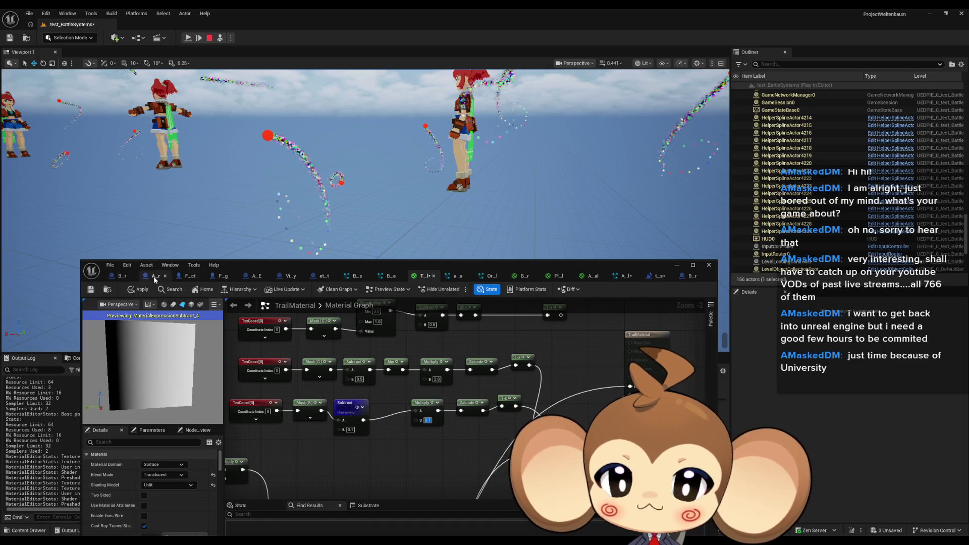
pyautogui.click(138, 289)
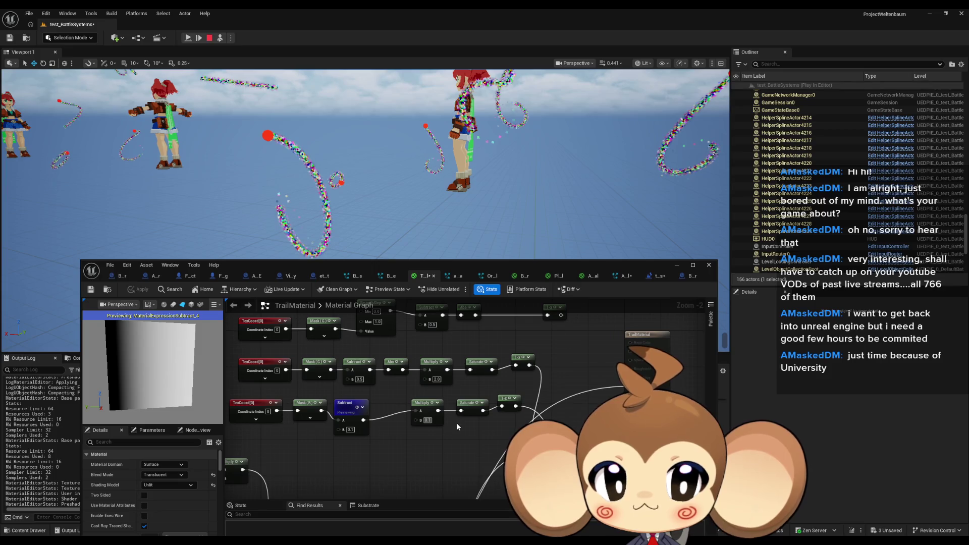
# Set the Multiply B to 0.75, apply it, and wire the Multiply output into the 1-x node.
pyautogui.write('0.75')
pyautogui.press('Return')
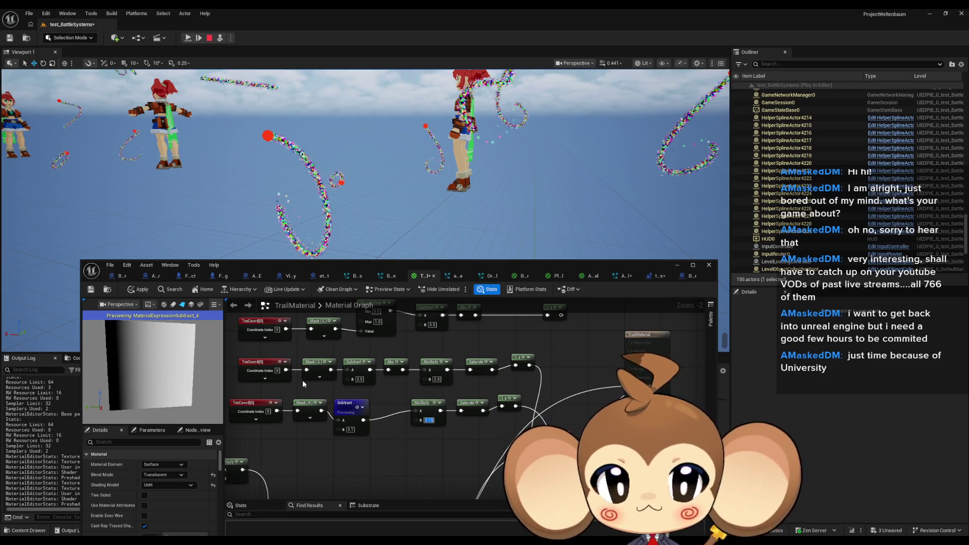
pyautogui.click(138, 291)
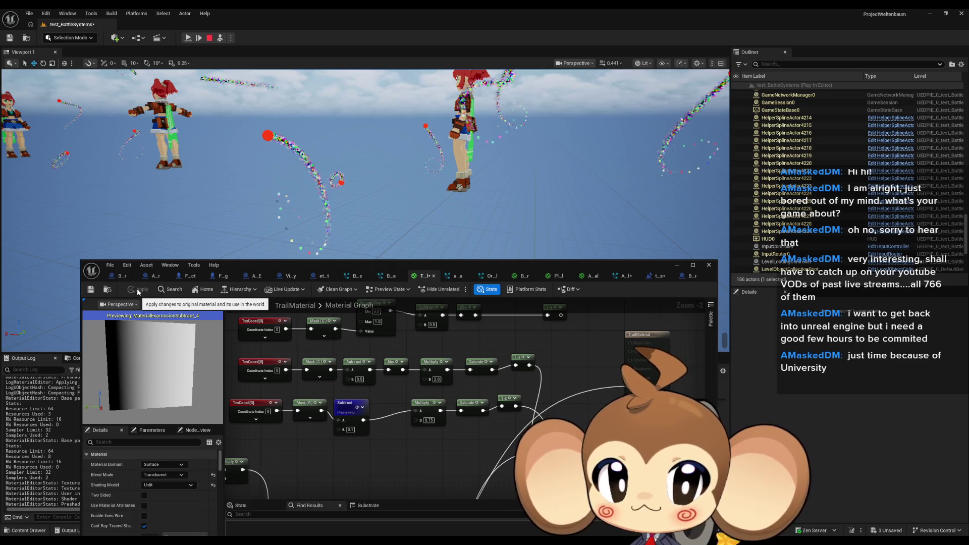
pyautogui.moveTo(439, 411)
pyautogui.mouseDown()
pyautogui.moveTo(514, 408)
pyautogui.moveTo(502, 407)
pyautogui.mouseUp()
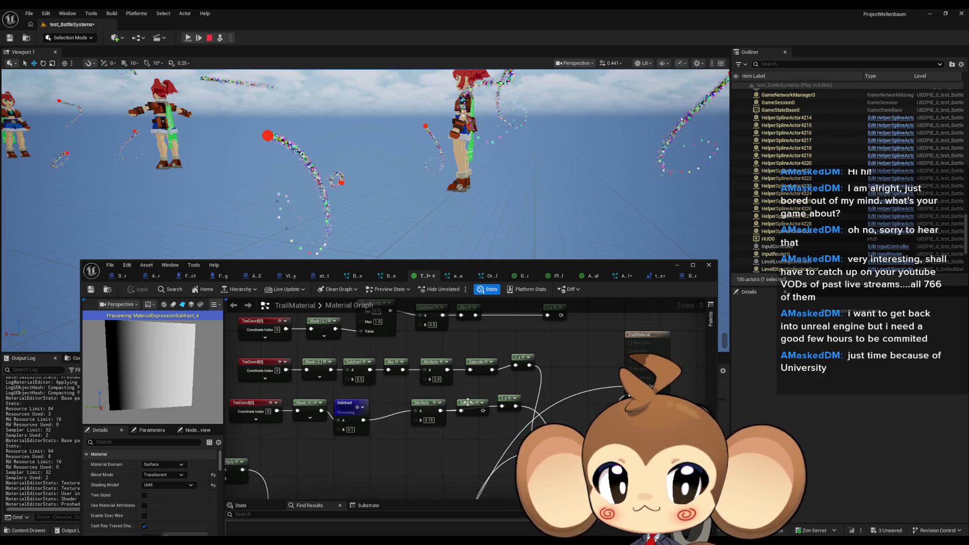
# Move Saturate below the 1-x node, preview 1-x, and try values 0, 0.3 and 0.5.
pyautogui.moveTo(468, 402); pyautogui.dragTo(472, 430)
pyautogui.press('space')
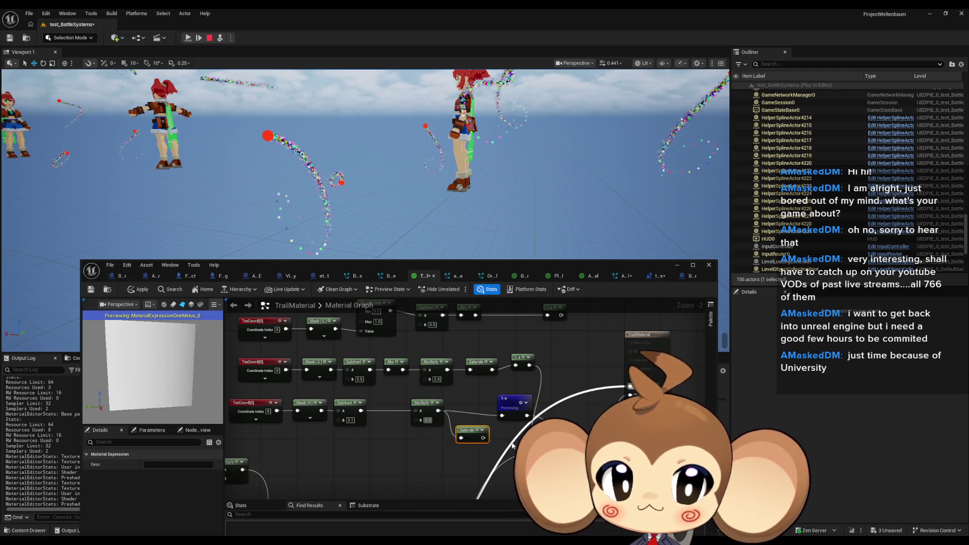
pyautogui.write('01')
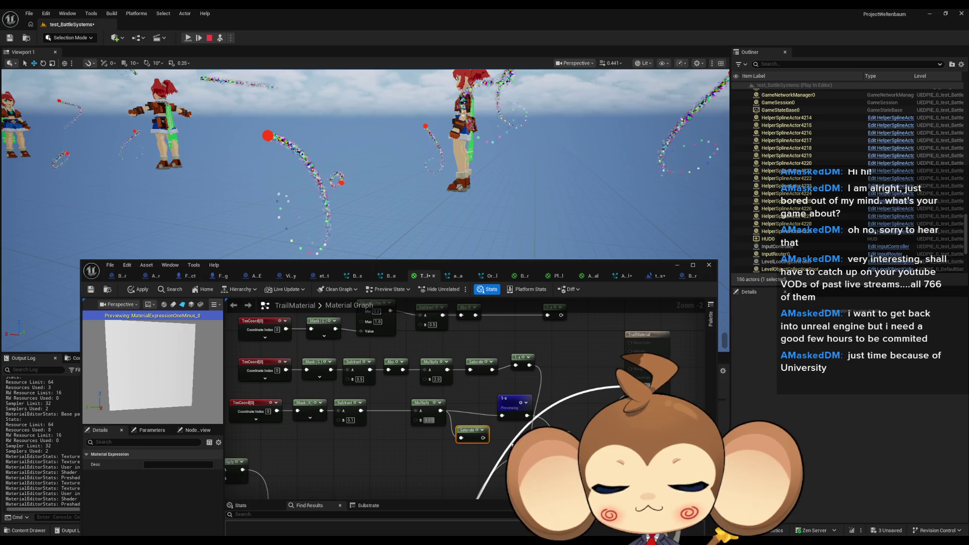
pyautogui.press('Return')
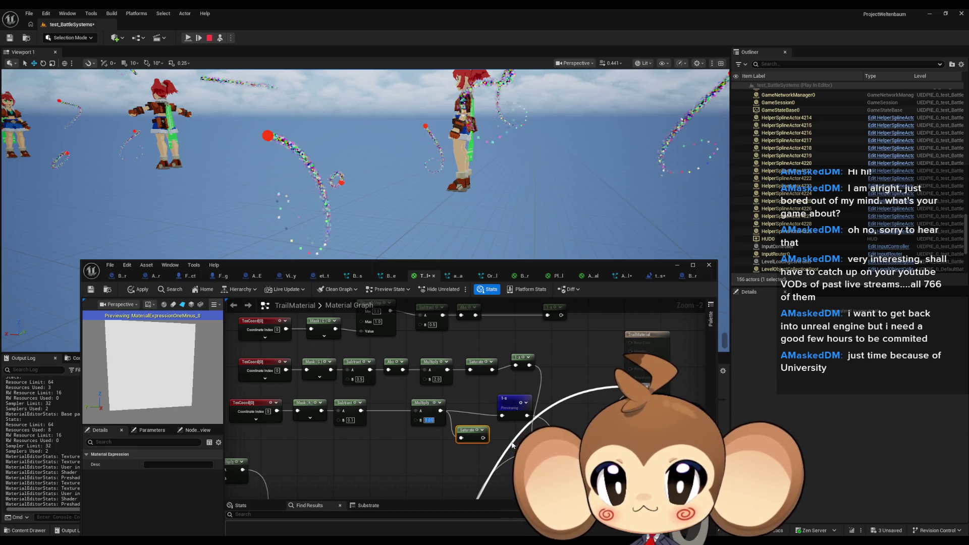
pyautogui.write('.3')
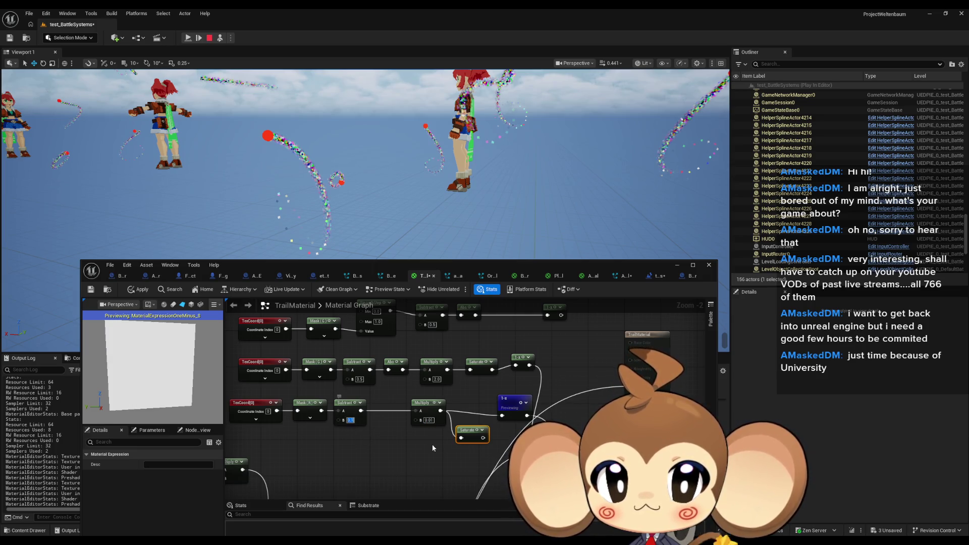
pyautogui.press('Return')
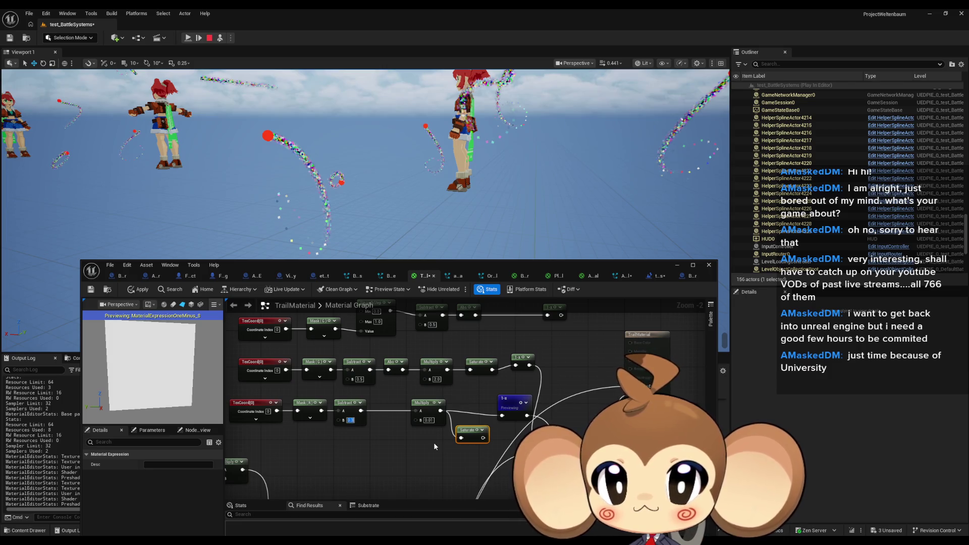
pyautogui.write('0.5')
pyautogui.press('Return')
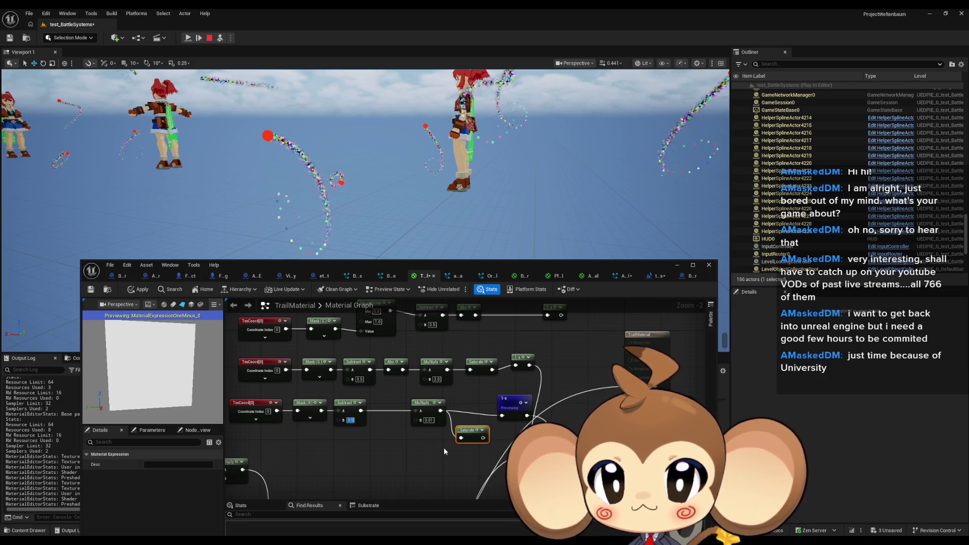
# Set Subtract and Multiply to 1, then zero the third-row Subtract value.
pyautogui.write('1')
pyautogui.click(389, 440)
pyautogui.write('1')
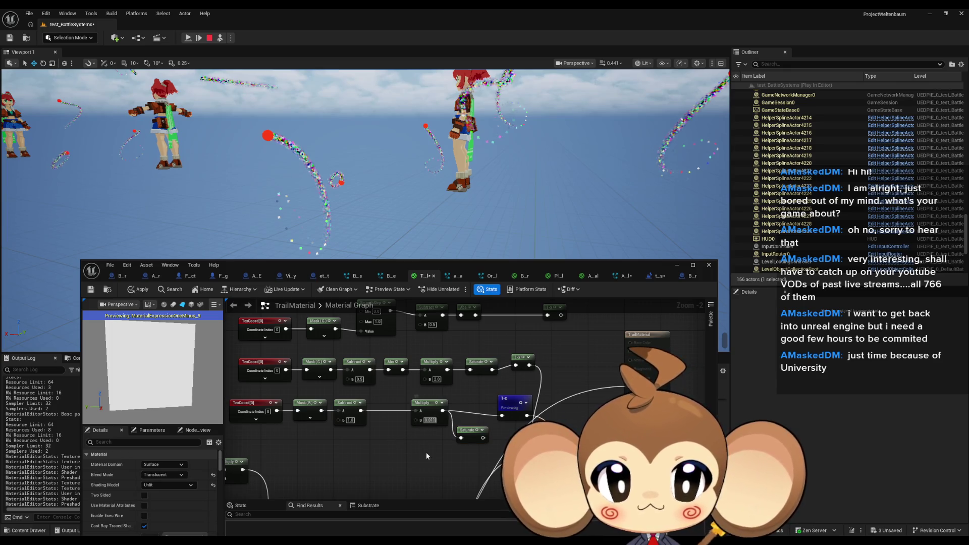
pyautogui.click(426, 452)
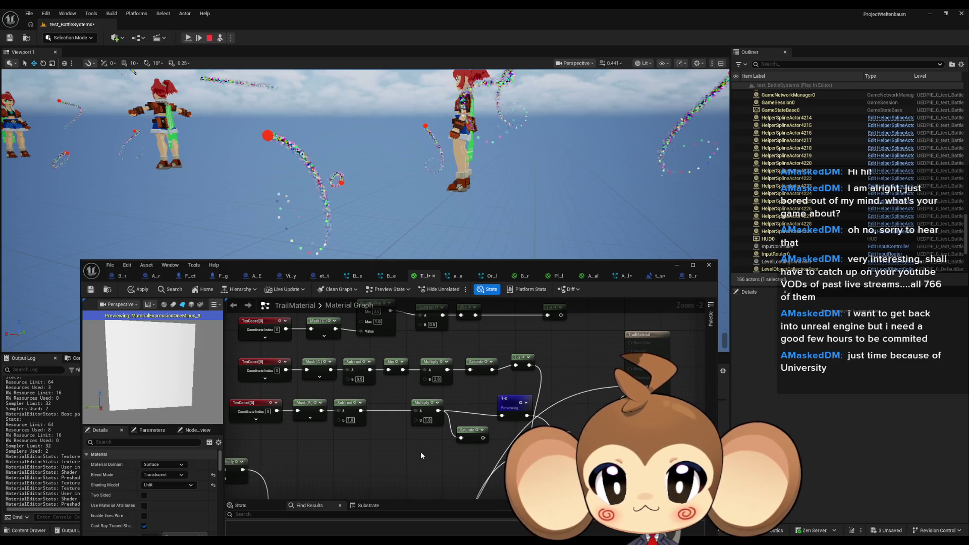
pyautogui.click(350, 420)
pyautogui.write('0')
pyautogui.click(420, 442)
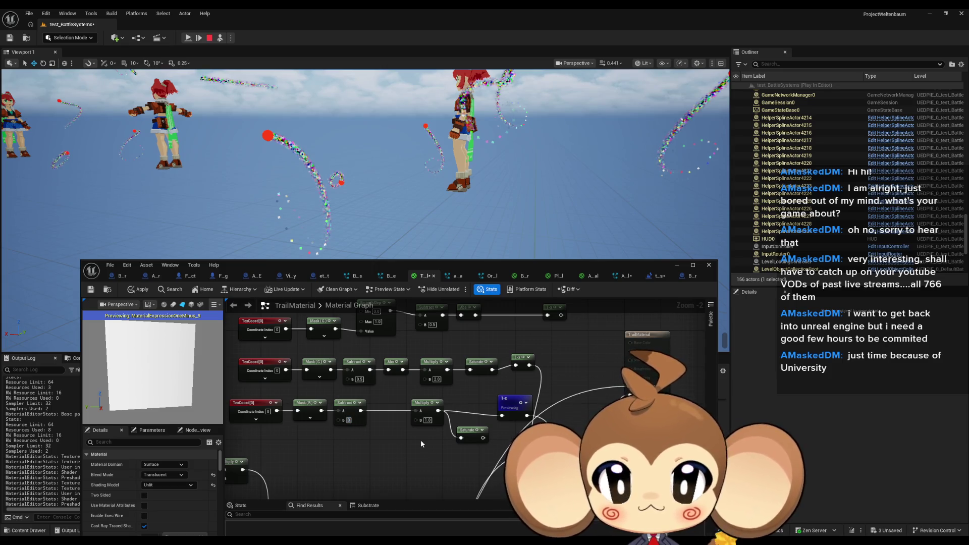
# Try Multiply values 0, 4 and 3, applying the material to the scene.
pyautogui.click(428, 420)
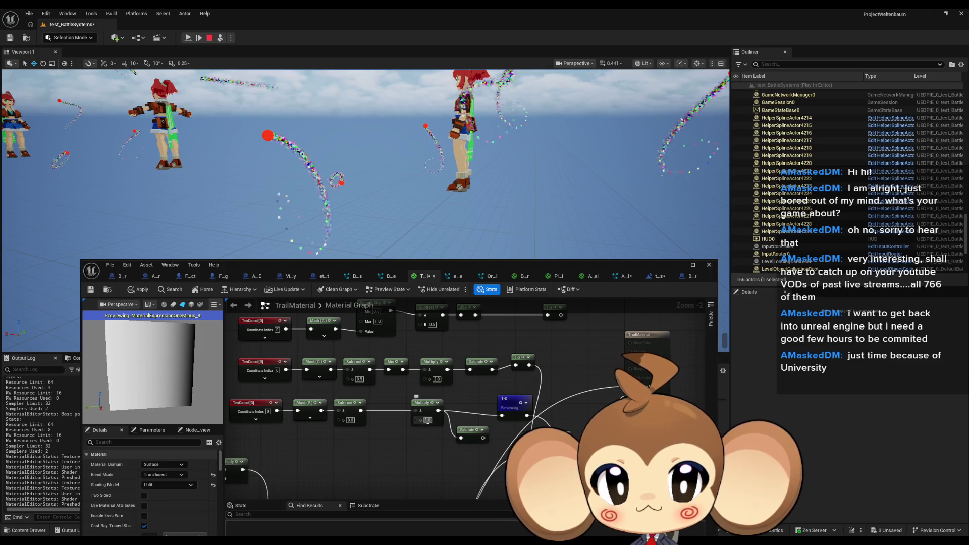
pyautogui.write('0')
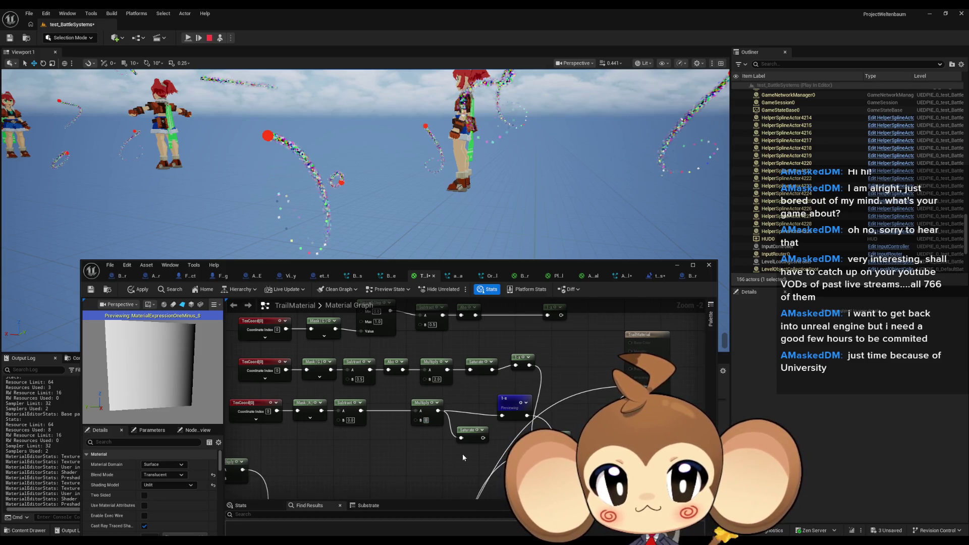
pyautogui.press('Return')
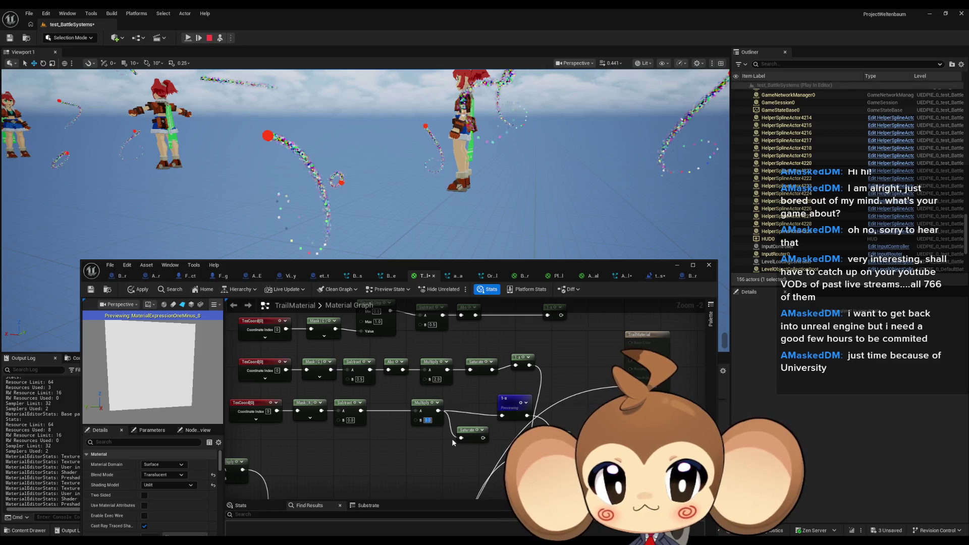
pyautogui.write('4')
pyautogui.press('Return')
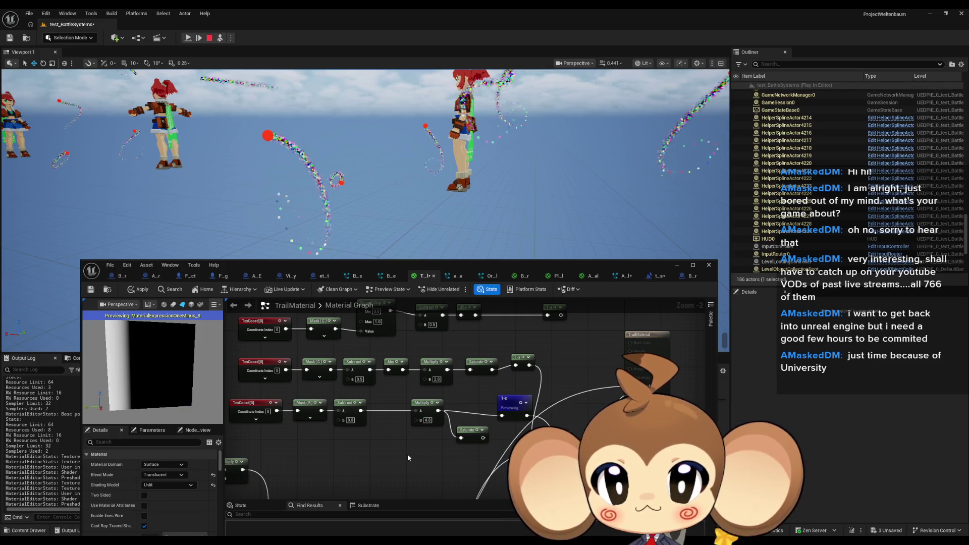
pyautogui.click(138, 290)
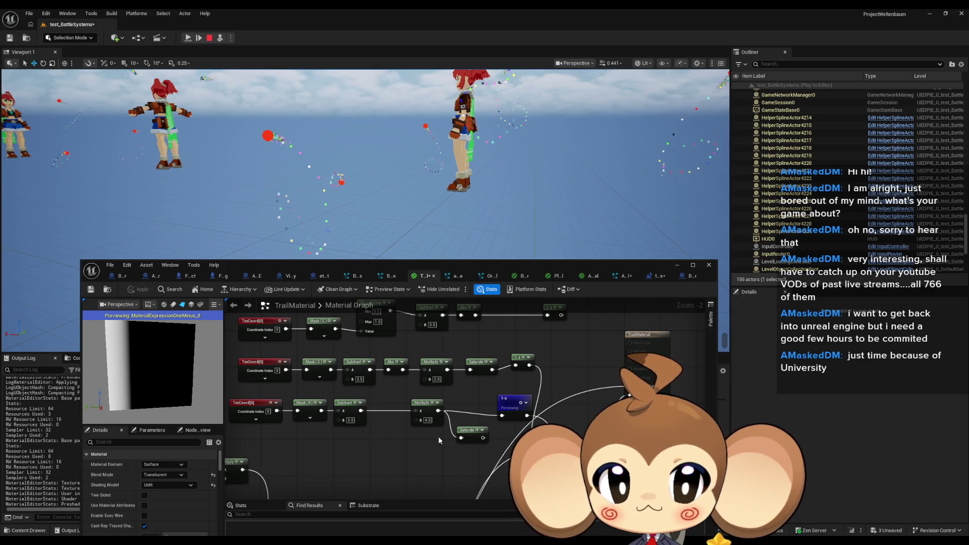
pyautogui.write('3')
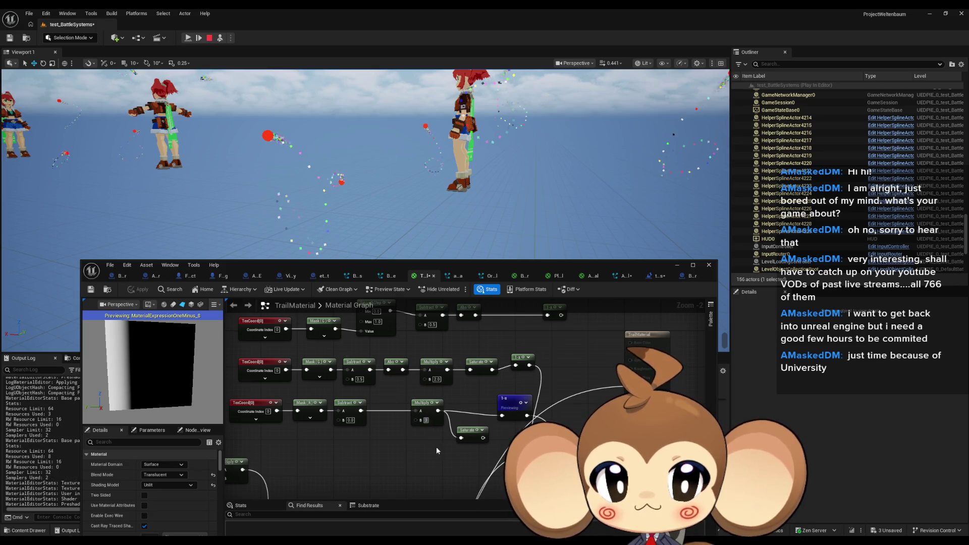
pyautogui.press('Return')
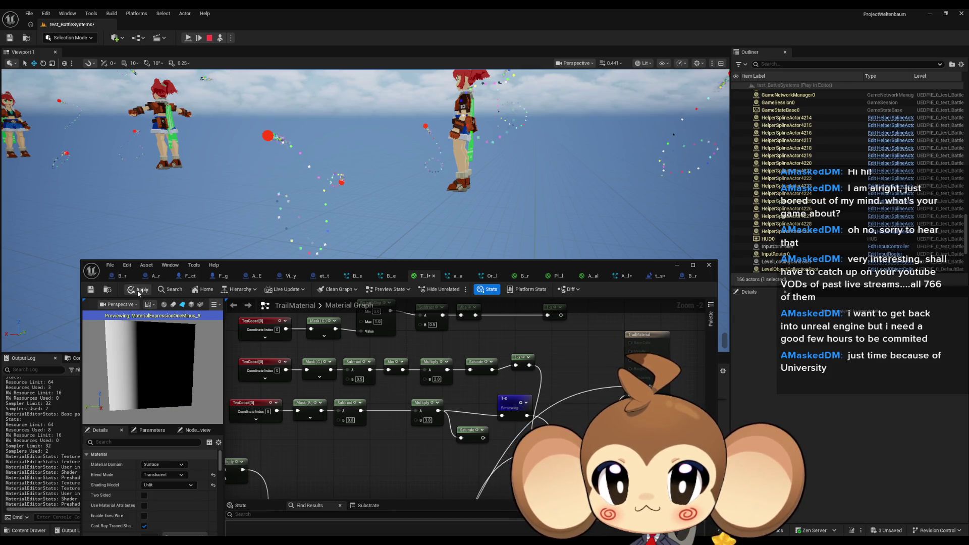
pyautogui.click(137, 290)
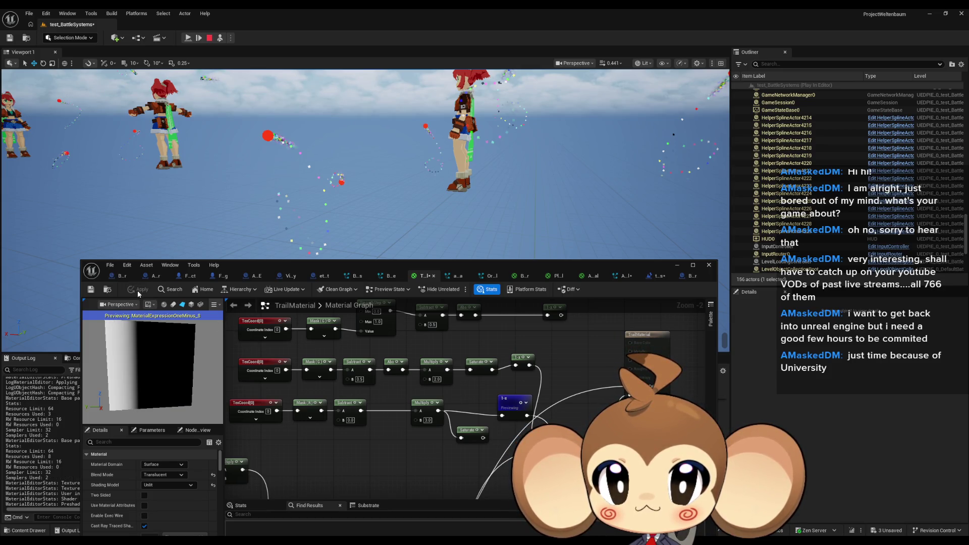
# Set the Multiply to 2, save the material, and resume the battle test.
pyautogui.click(428, 420)
pyautogui.write('2')
pyautogui.press('Return')
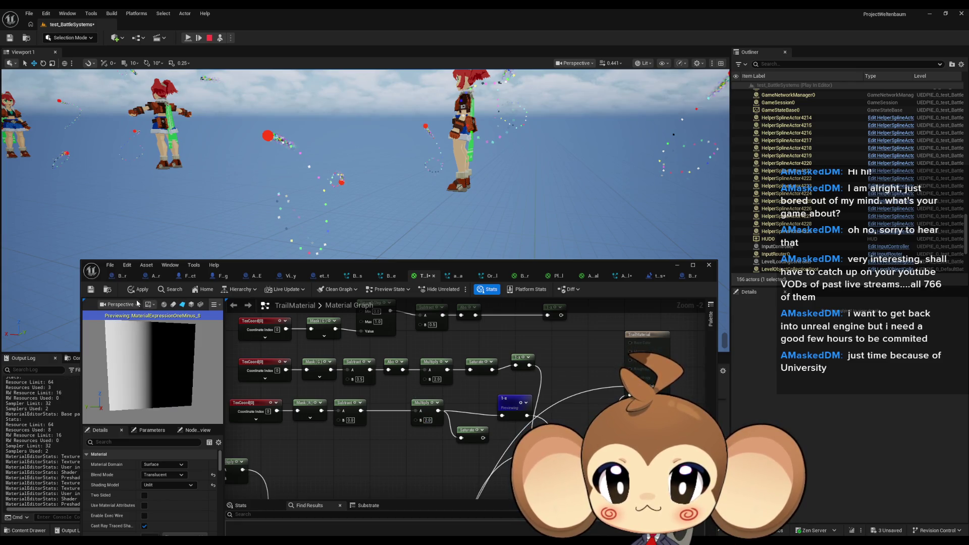
pyautogui.hotkey('ctrl', 's')
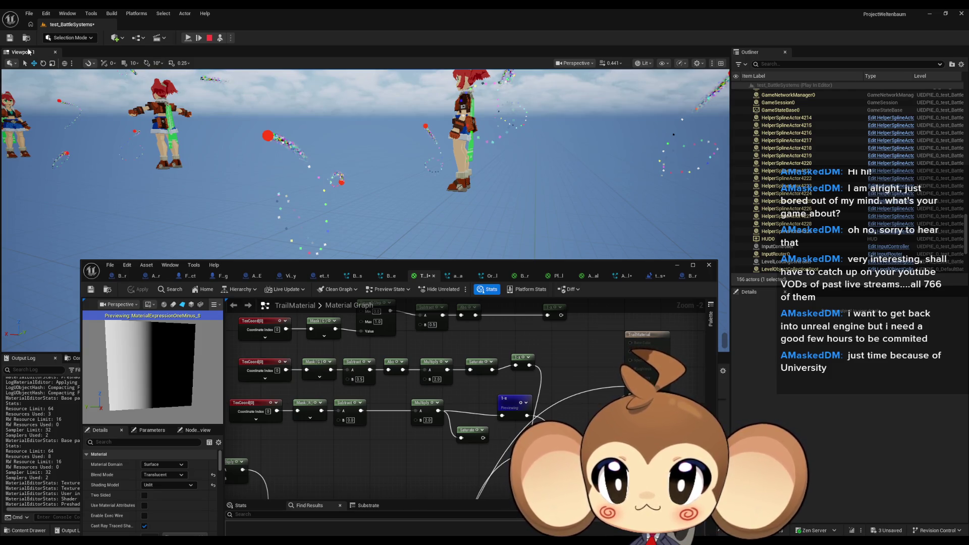
pyautogui.click(188, 38)
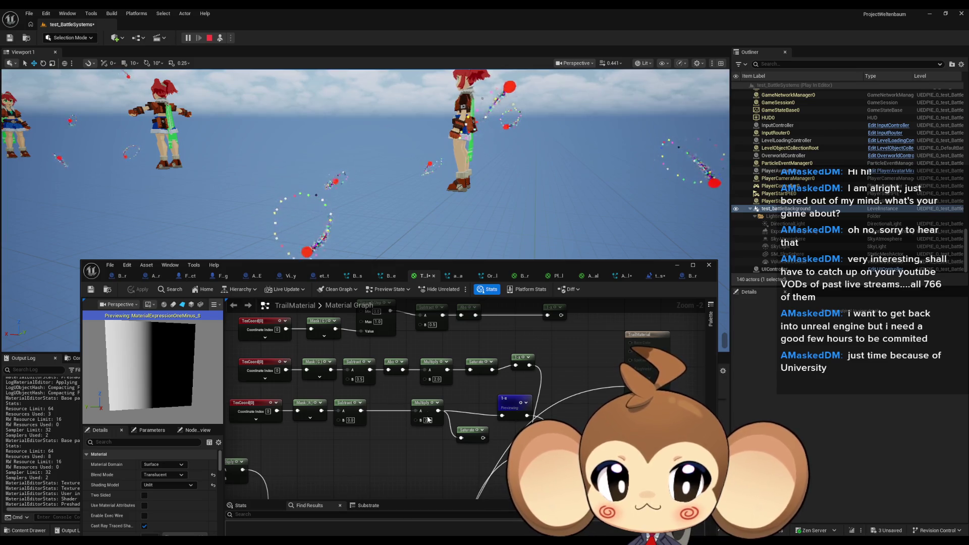
# Try Multiply values 1 and then 1.5, and apply the material.
pyautogui.write('1')
pyautogui.press('Return')
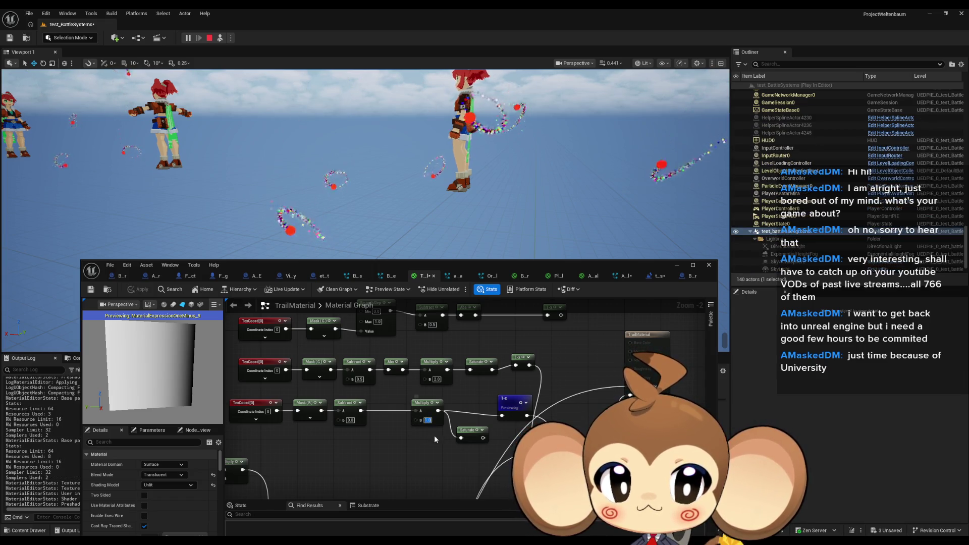
pyautogui.write('1.5')
pyautogui.press('Return')
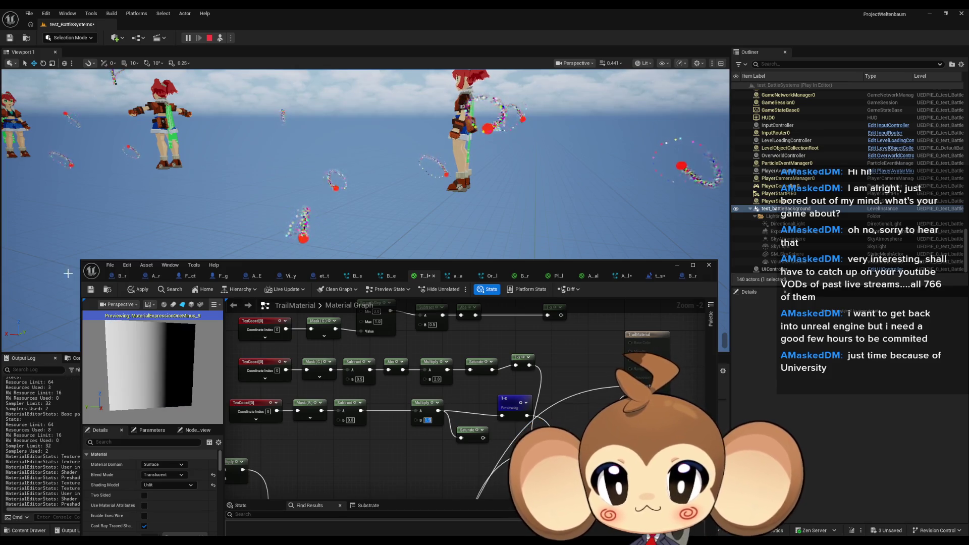
pyautogui.click(139, 291)
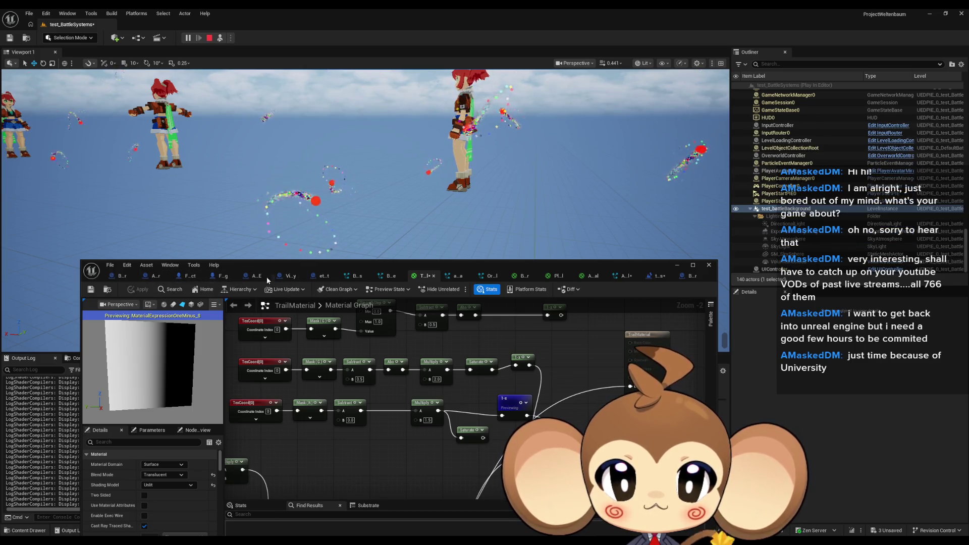
# Switch to the VisualEntity Blueprint's SetClothGravityOverride graph.
pyautogui.click(290, 277)
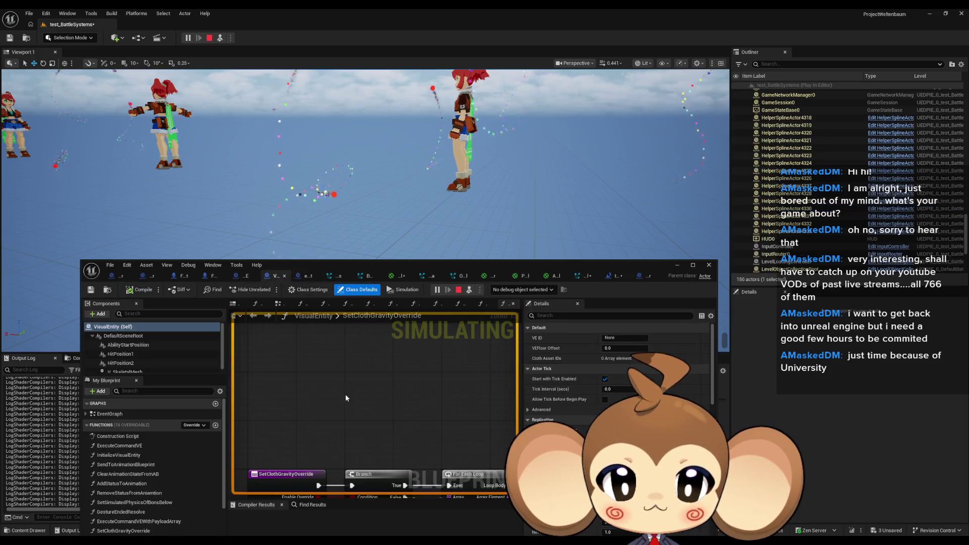
# Maximize the Blueprint editor and view Abstract_Orbling_VE's InitializeVisualEntity graph.
pyautogui.scroll(3, 341, 332)
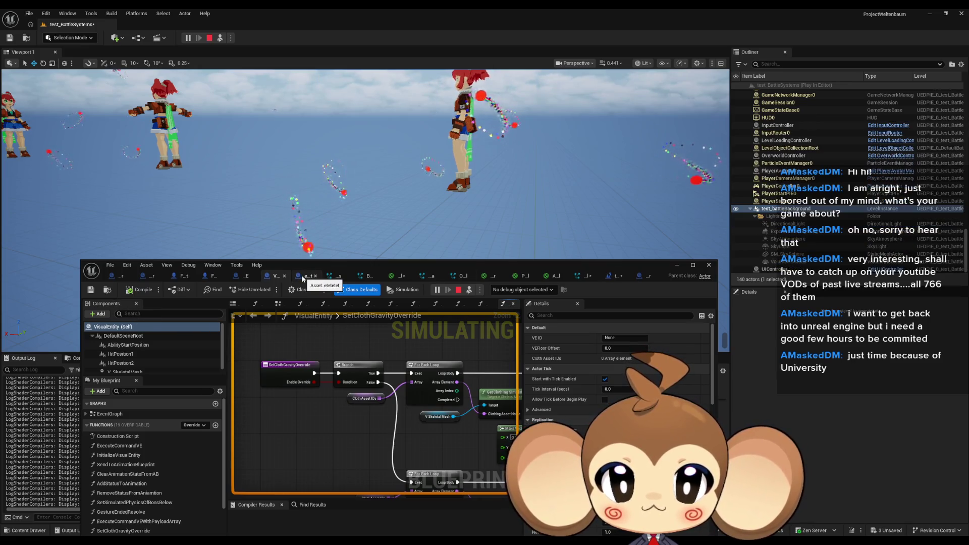
pyautogui.moveTo(329, 265); pyautogui.dragTo(420, 310)
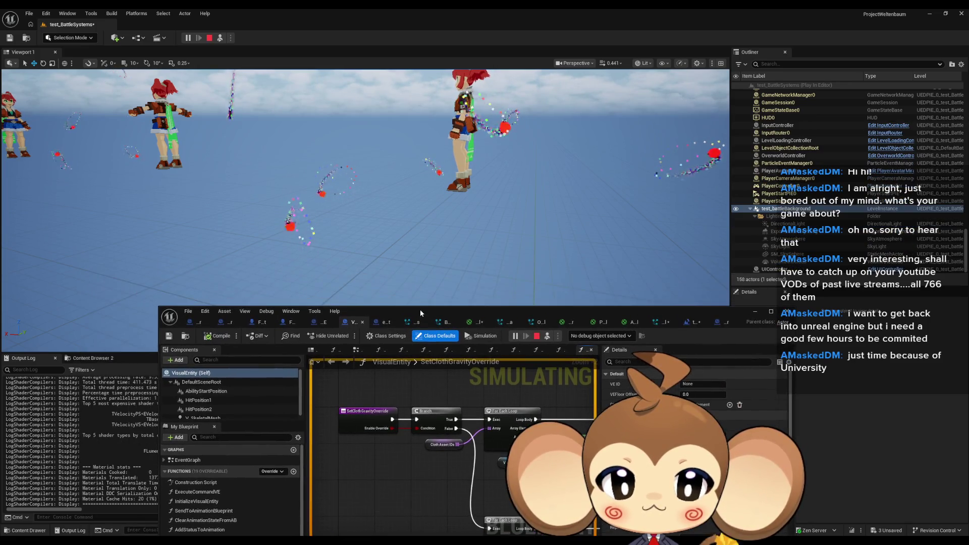
pyautogui.doubleClick(421, 310)
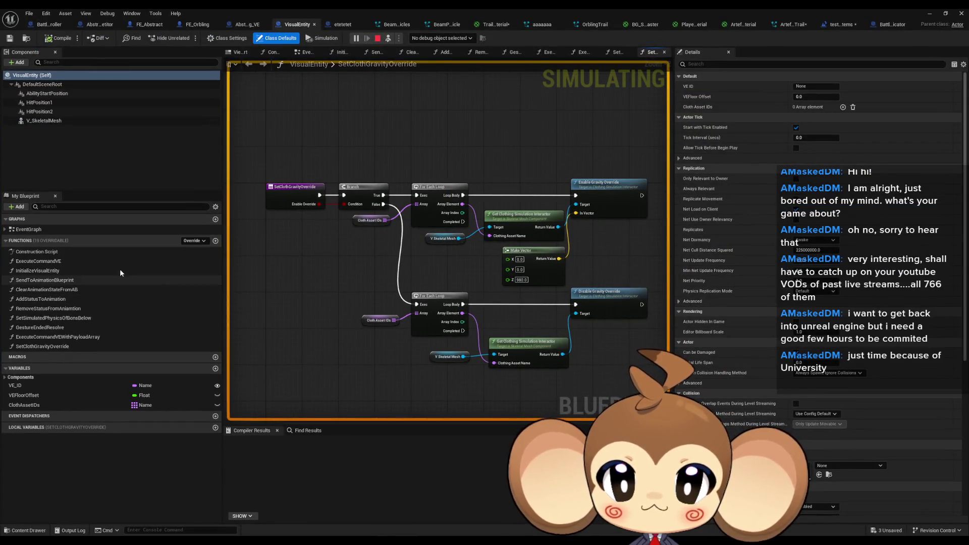
pyautogui.doubleClick(42, 230)
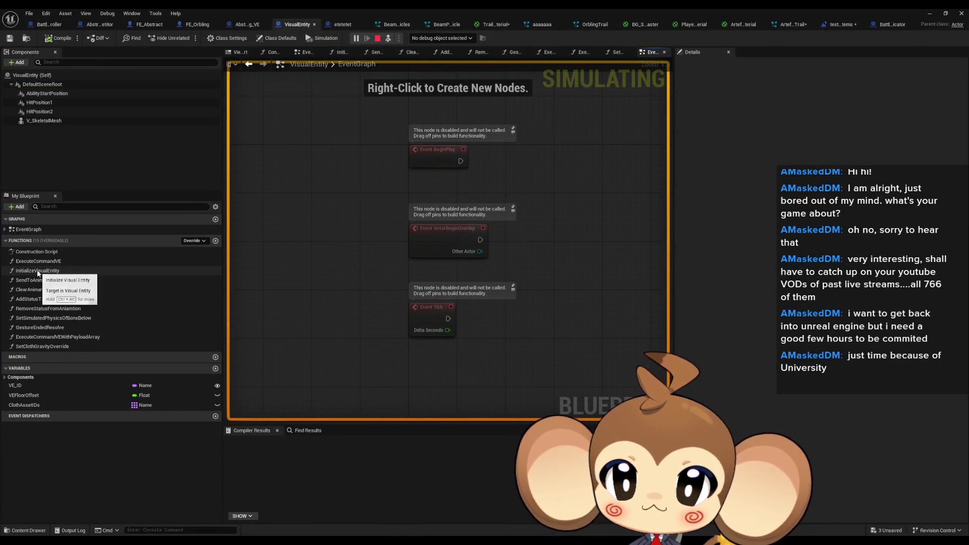
pyautogui.doubleClick(56, 271)
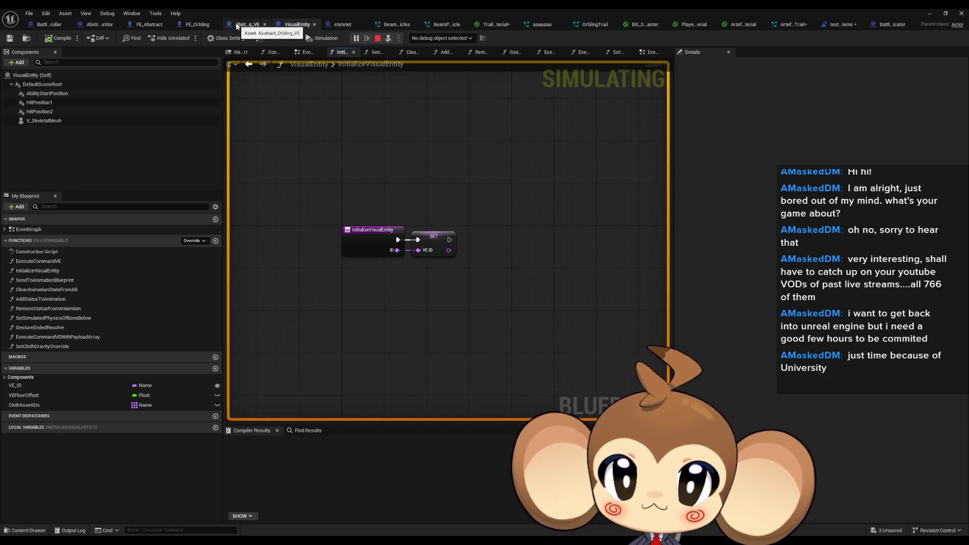
pyautogui.click(237, 26)
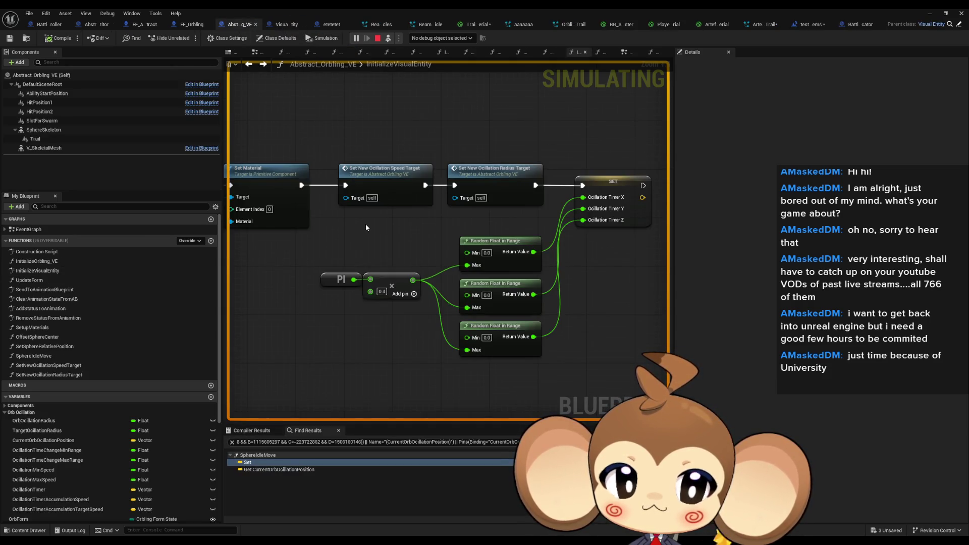
# From Abstract_Orbling_VE's EventGraph, open the SphereIdleMove function graph.
pyautogui.doubleClick(44, 232)
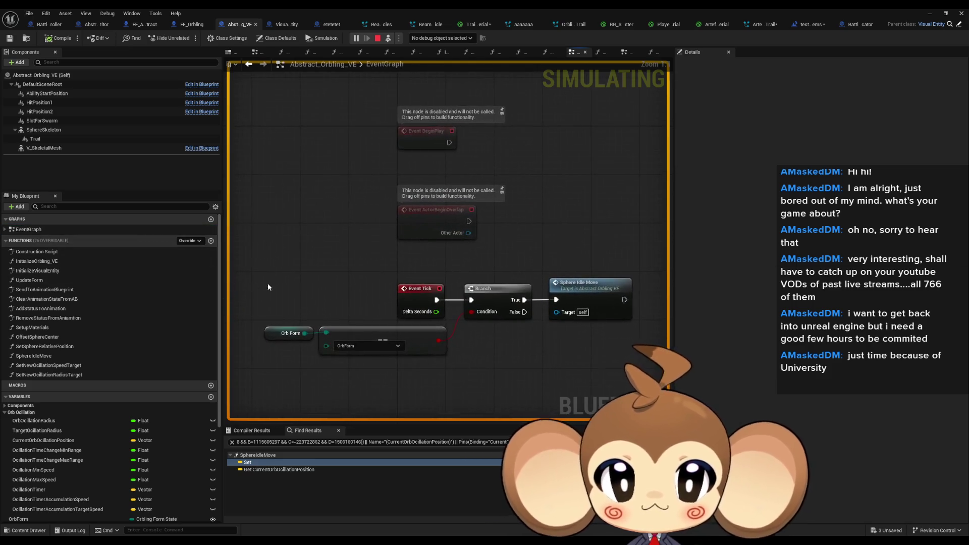
pyautogui.click(593, 298)
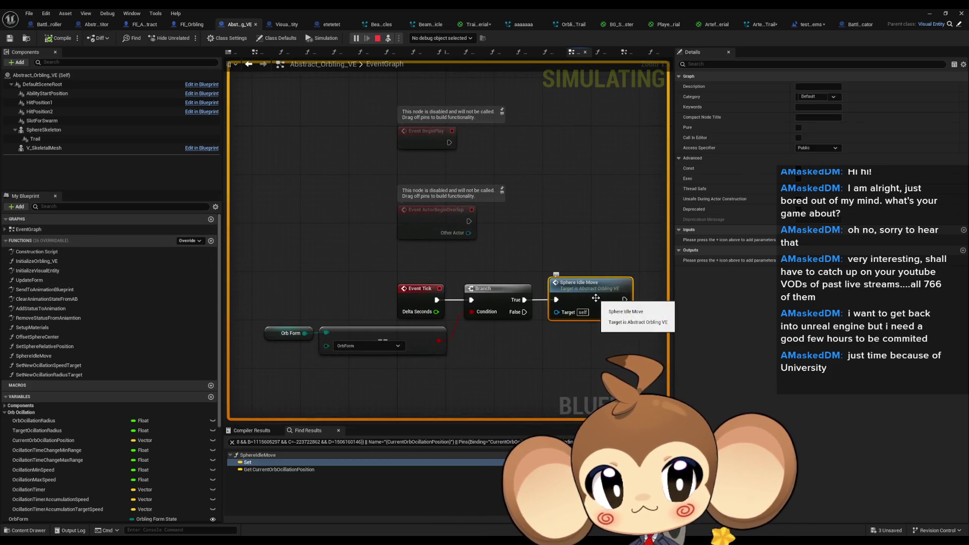
pyautogui.doubleClick(595, 300)
pyautogui.scroll(-5, 596, 302)
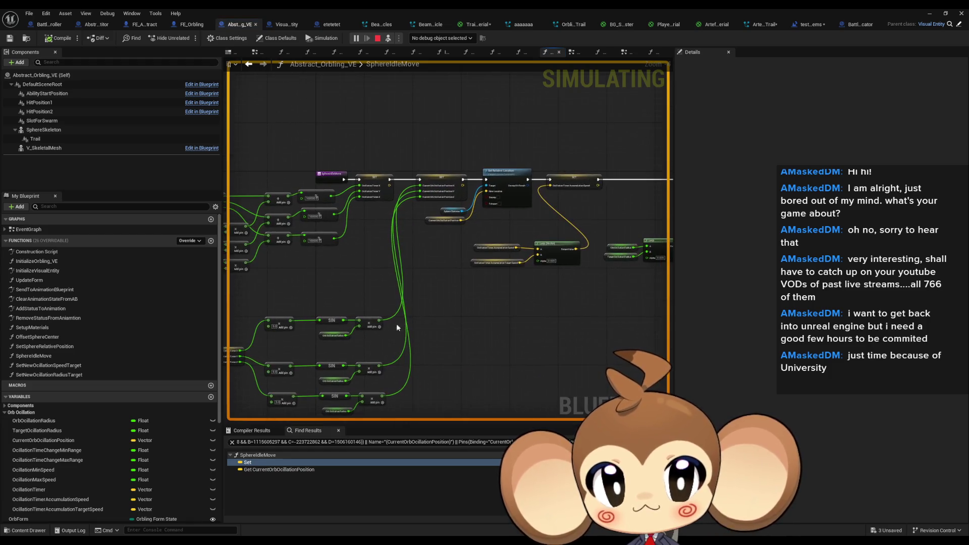
pyautogui.scroll(2, 343, 327)
pyautogui.scroll(-2, 112, 419)
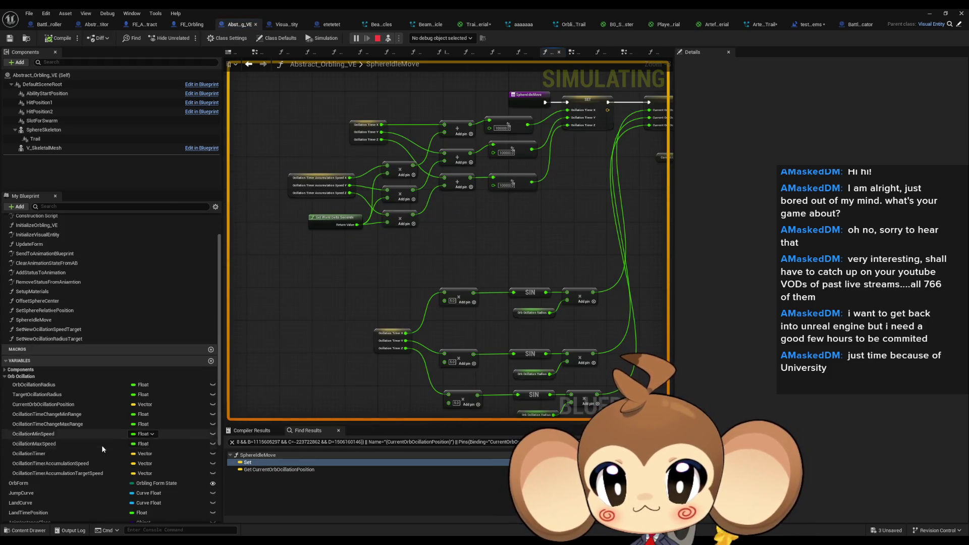
# Inspect the oscillation target, max and min speed variables, then reopen SphereIdleMove.
pyautogui.click(101, 475)
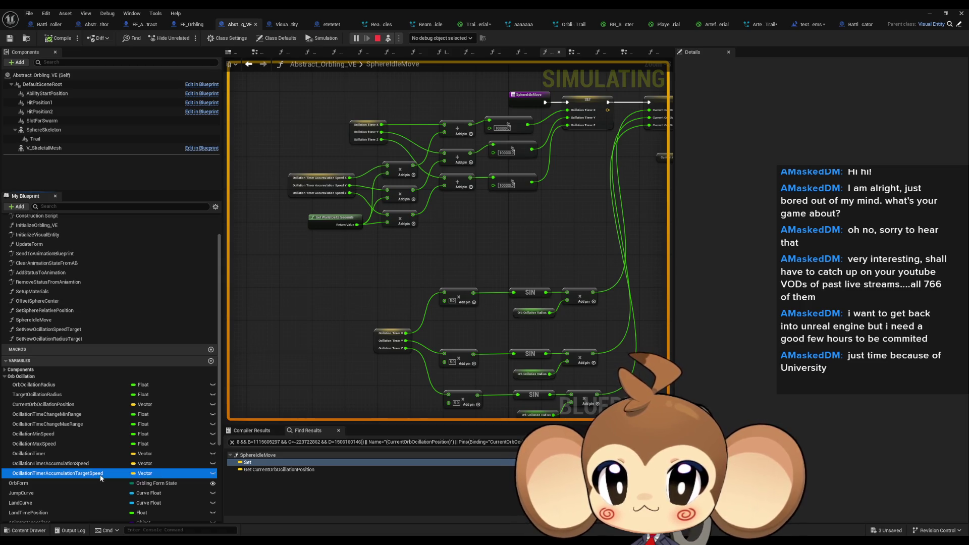
pyautogui.click(49, 445)
pyautogui.click(49, 435)
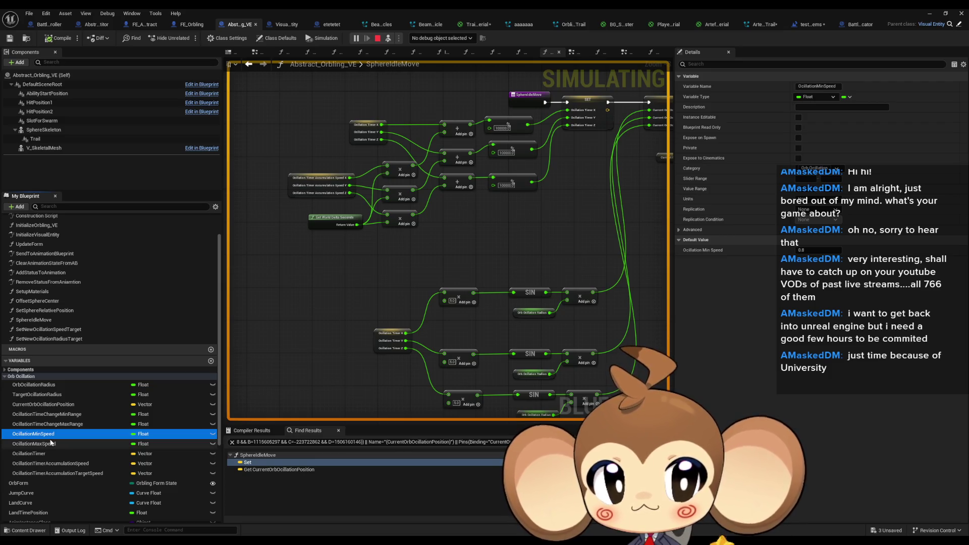
pyautogui.scroll(2, 39, 239)
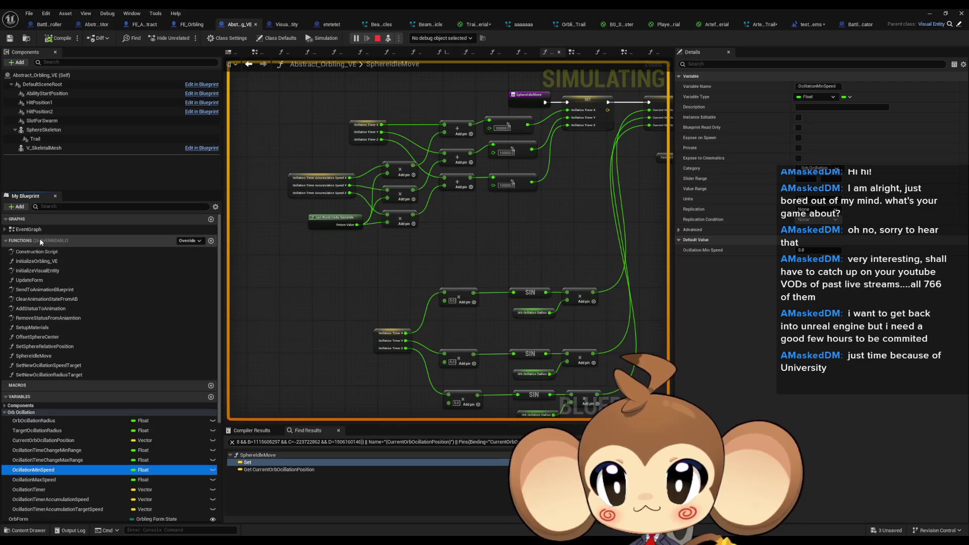
pyautogui.doubleClick(33, 230)
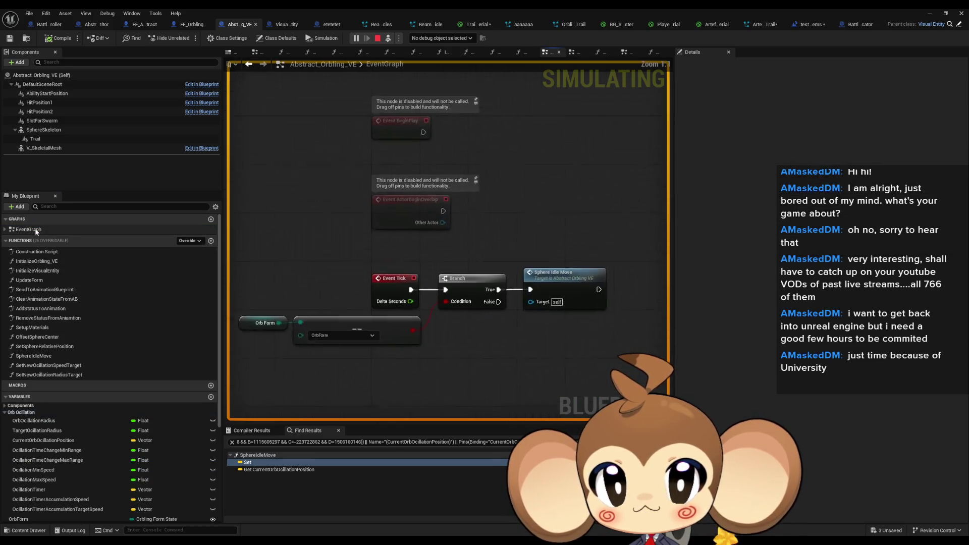
pyautogui.doubleClick(568, 296)
pyautogui.scroll(4, 398, 244)
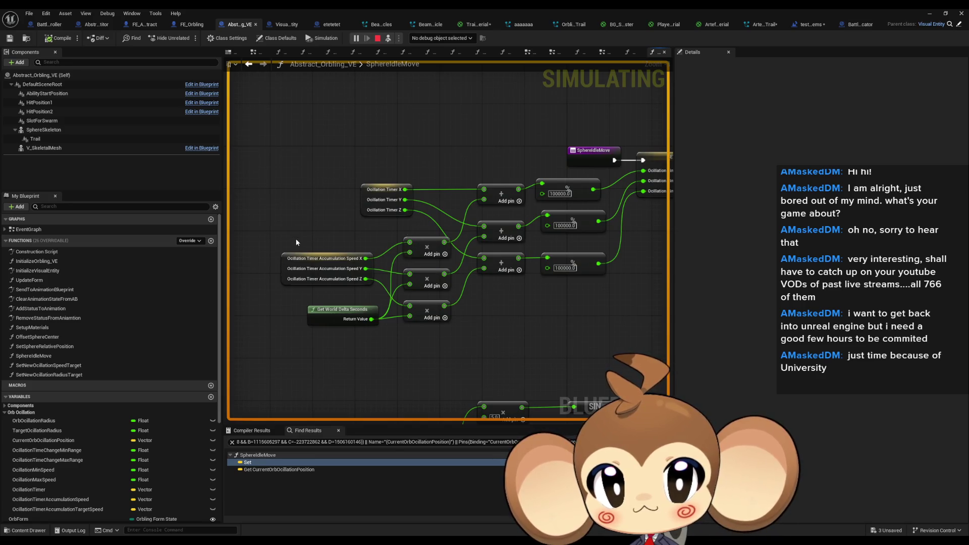
# Select the accumulation speed getter and pan the graph to the SET and Lerp nodes.
pyautogui.click(330, 274)
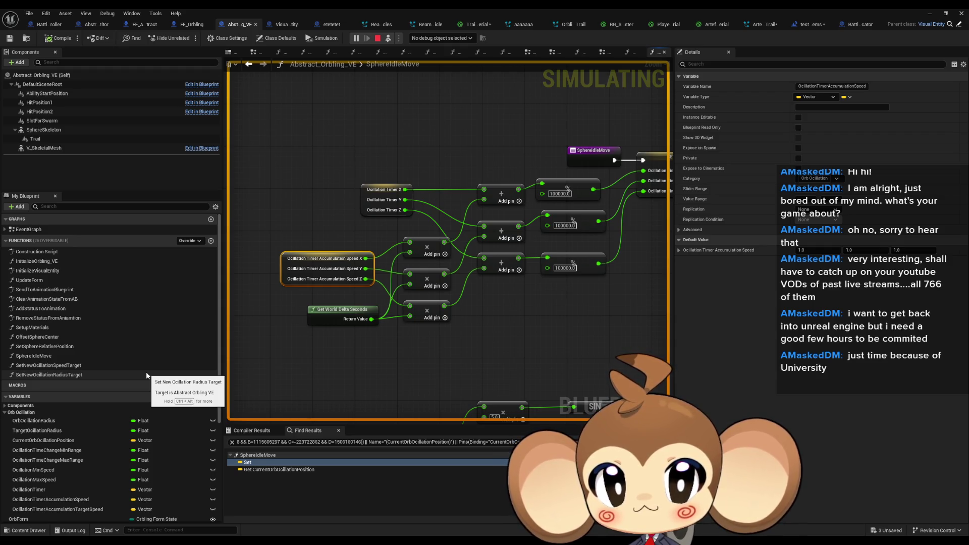
pyautogui.rightClick(284, 272)
pyautogui.moveTo(322, 346)
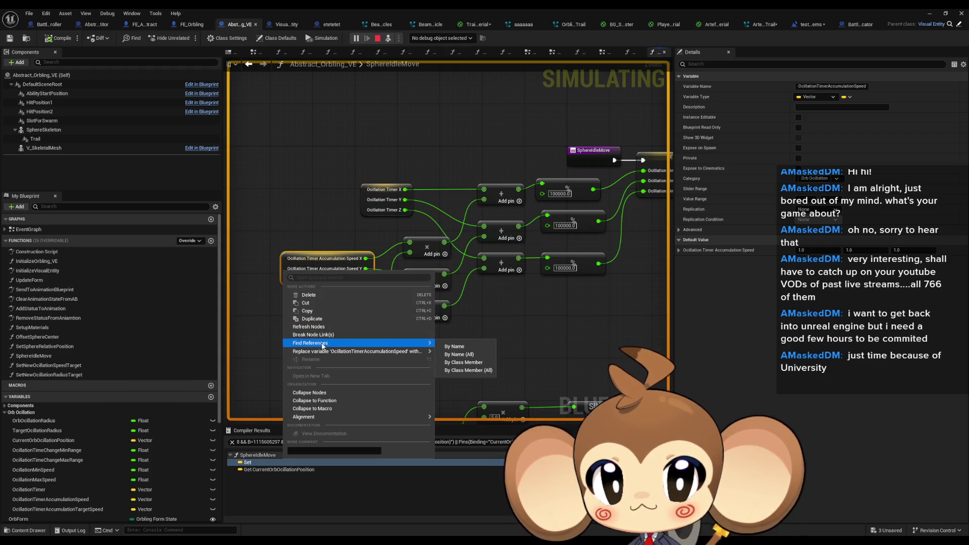
pyautogui.click(260, 245)
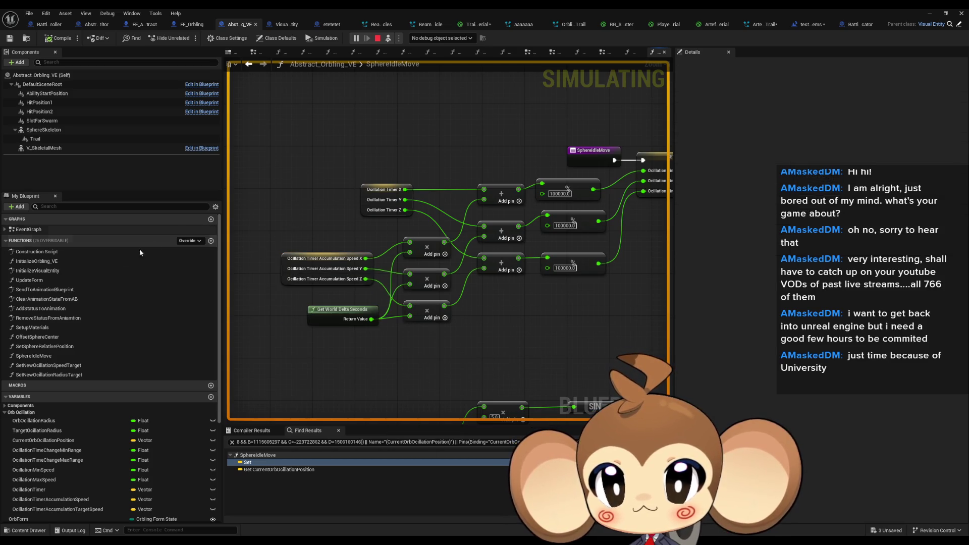
pyautogui.click(35, 230)
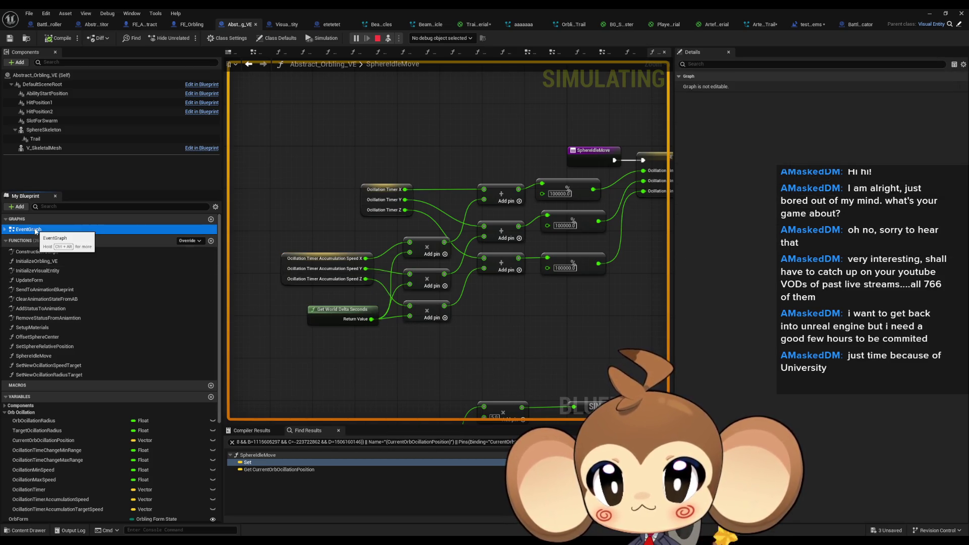
pyautogui.moveTo(580, 283)
pyautogui.mouseDown()
pyautogui.moveTo(273, 267)
pyautogui.moveTo(434, 254)
pyautogui.mouseUp()
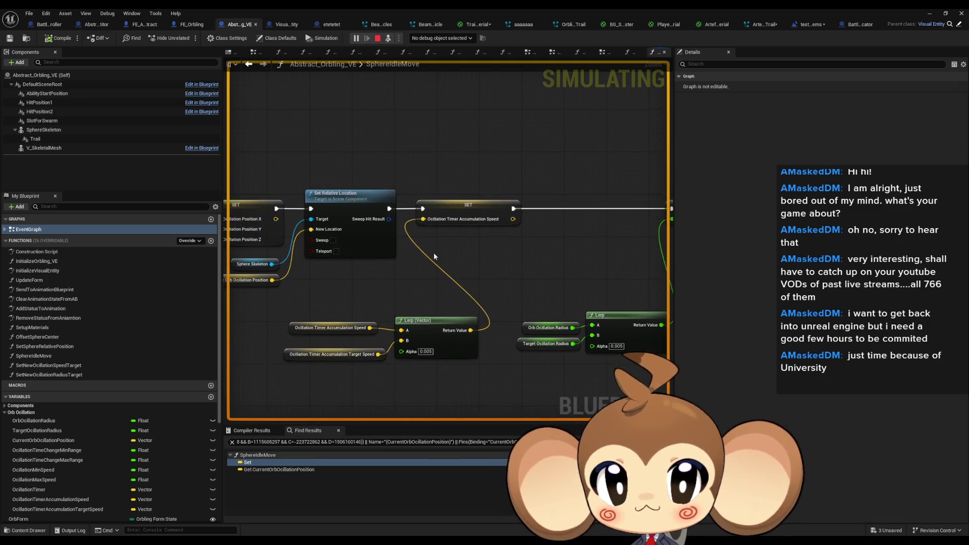
# Find References for Oscillation Timer Accumulation Target Speed and jump to SetNewOscillationSpeedTarget.
pyautogui.click(323, 327)
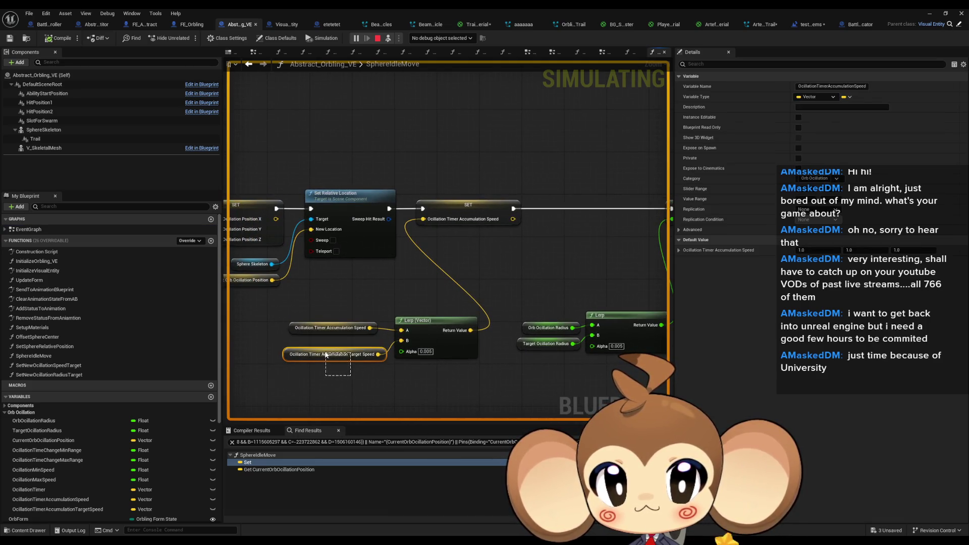
pyautogui.moveTo(327, 355); pyautogui.dragTo(325, 354)
pyautogui.rightClick(284, 357)
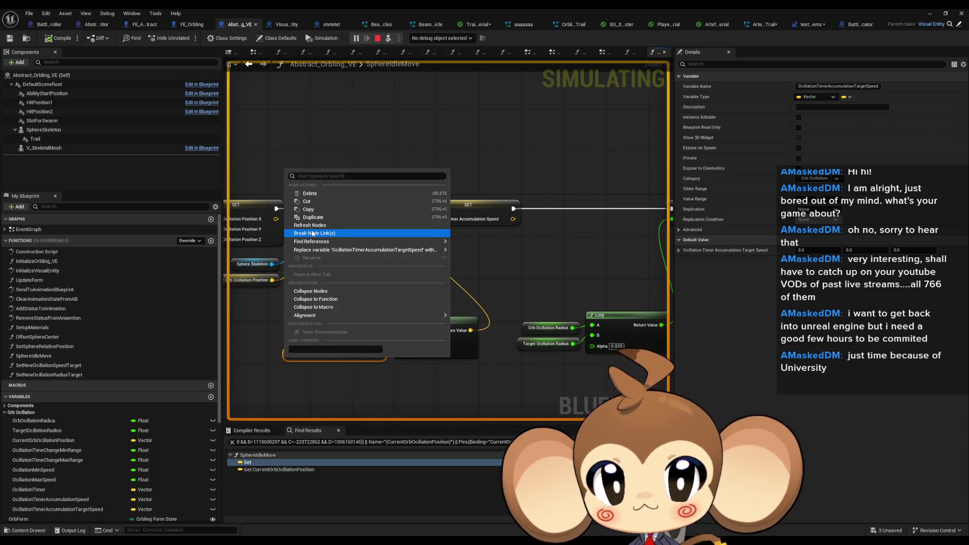
pyautogui.moveTo(427, 250)
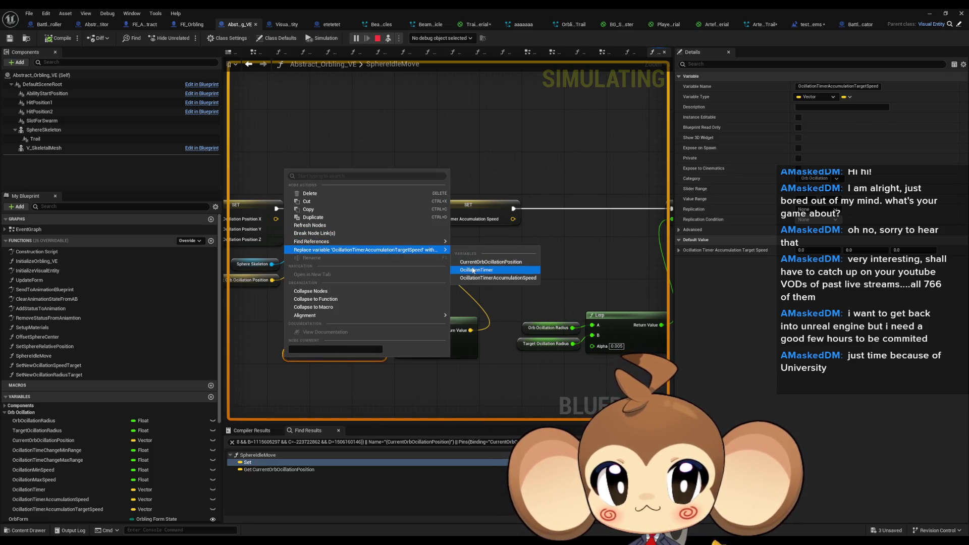
pyautogui.click(498, 278)
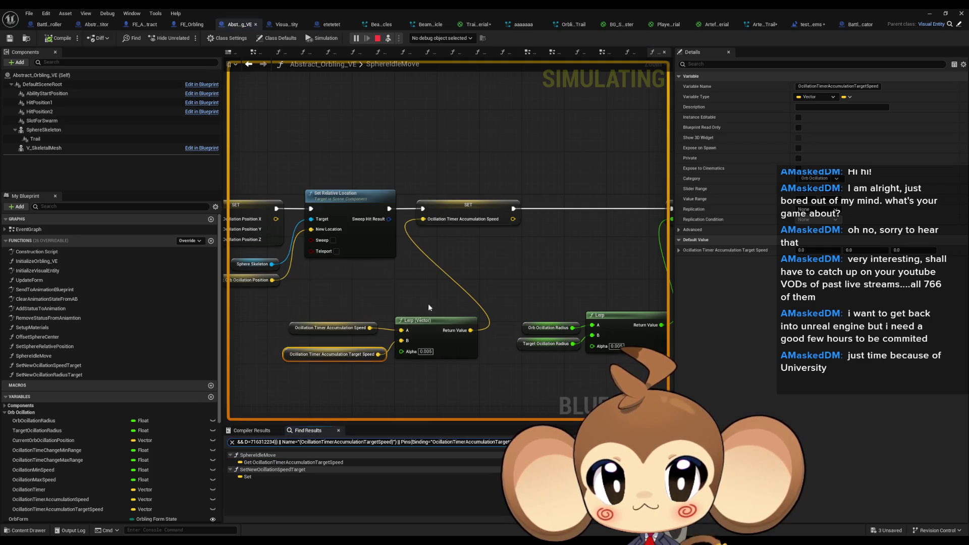
pyautogui.click(249, 478)
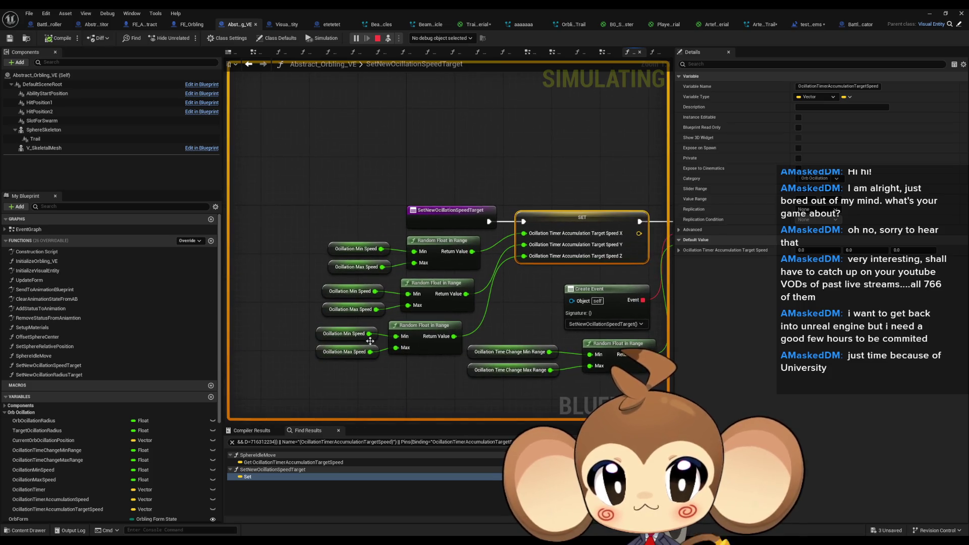
# Inspect Oscillation Min and Max Speed, then change Min Speed's default from 0.8 to 0.2.
pyautogui.click(353, 335)
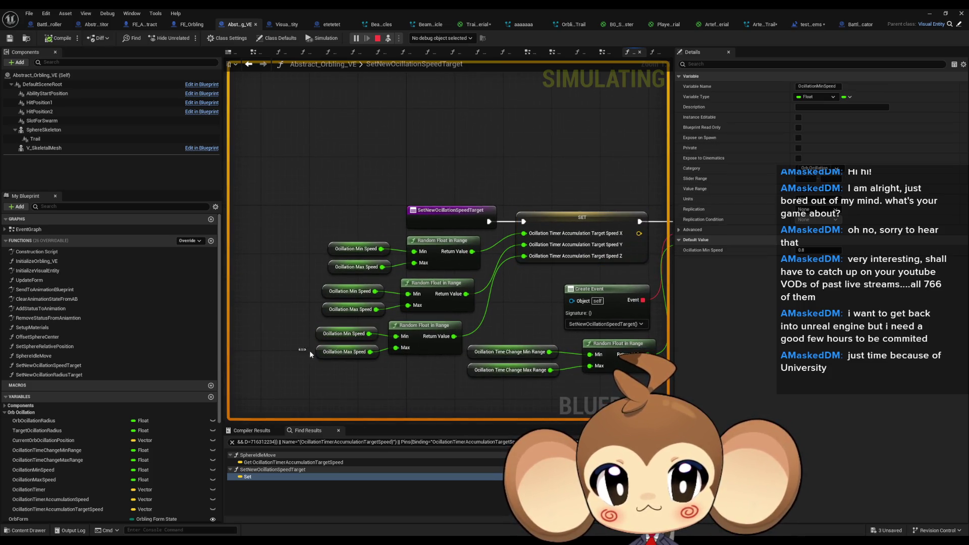
pyautogui.click(328, 352)
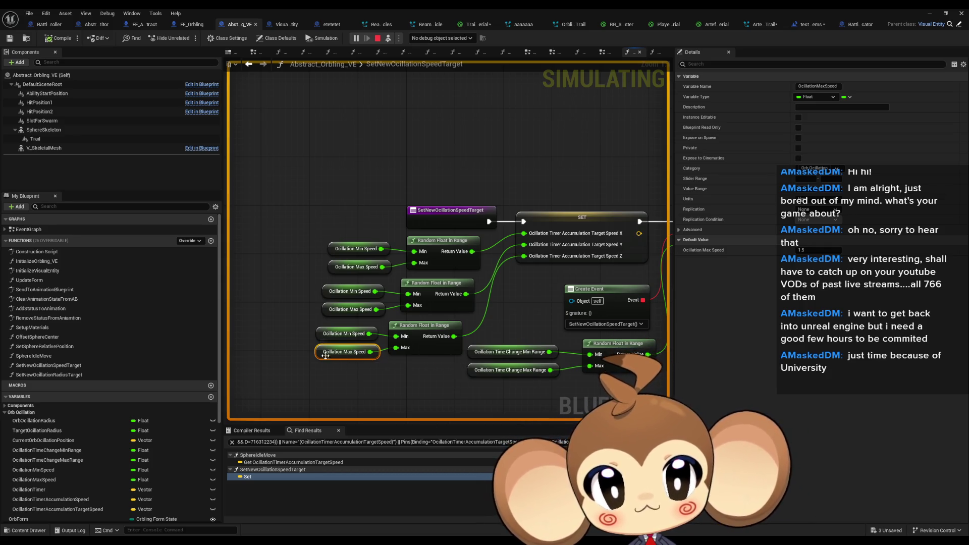
pyautogui.click(336, 334)
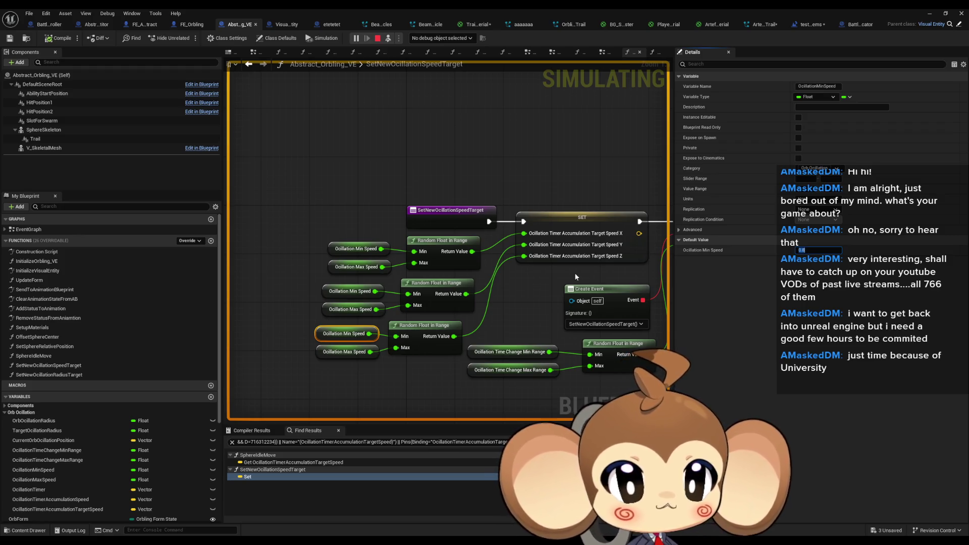
pyautogui.click(336, 248)
pyautogui.click(833, 250)
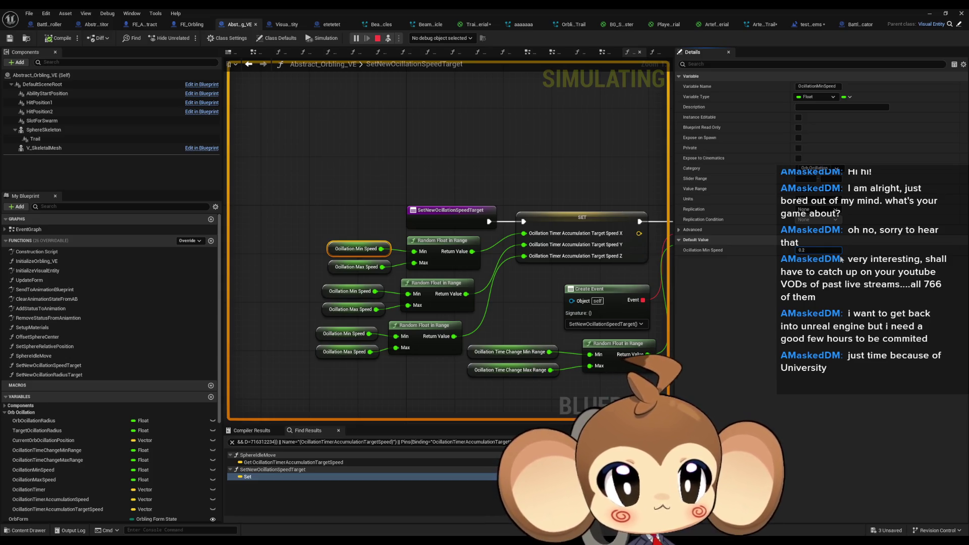
# Set Oscillation Max Speed's default to 0.6 and minimize the Blueprint editor.
pyautogui.click(356, 266)
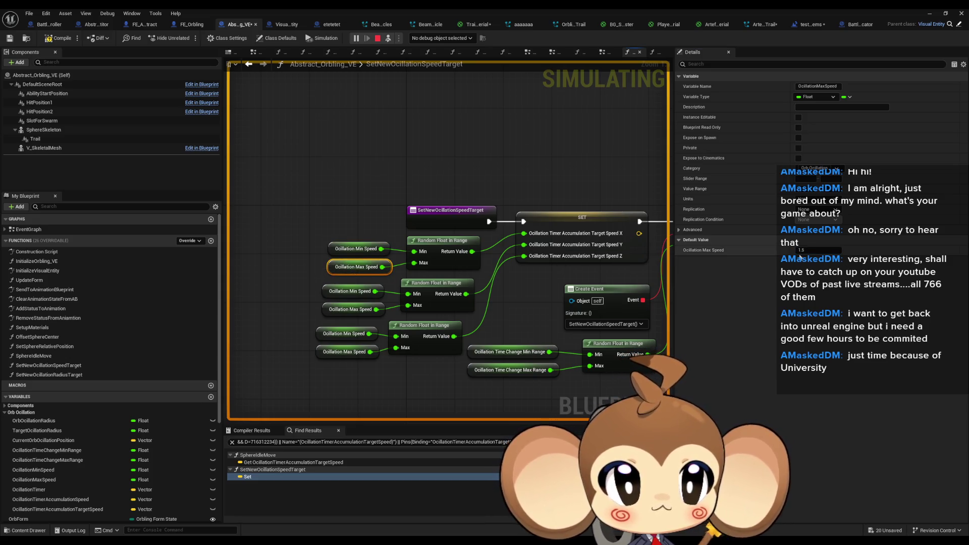
pyautogui.click(817, 250)
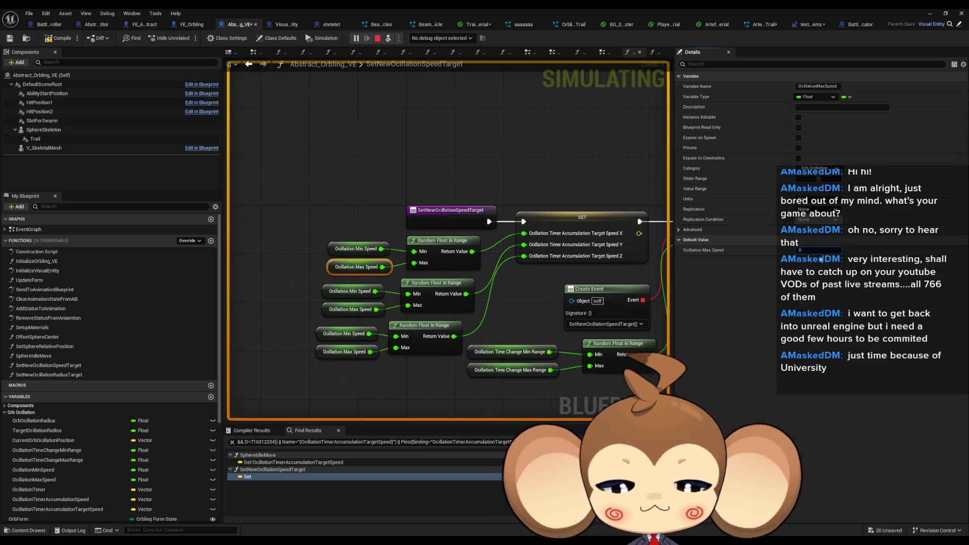
pyautogui.press('Return')
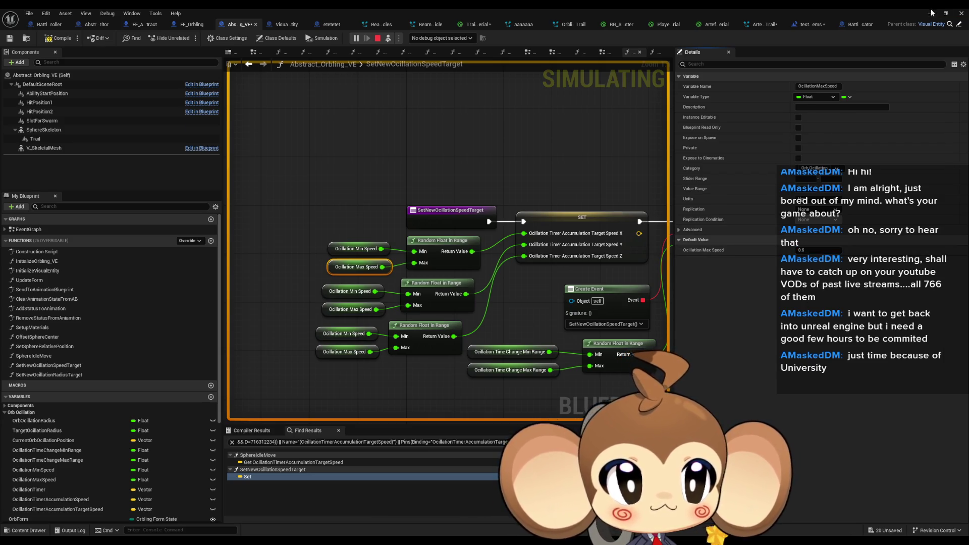
pyautogui.click(932, 13)
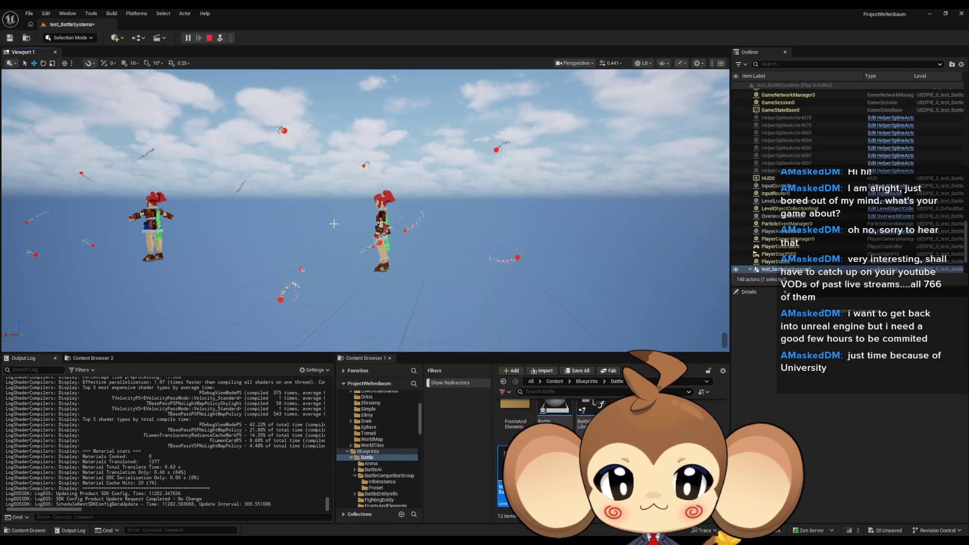
# Stop the battle test with Esc to return to Abstract_Orbling_VE's SetNewOscillationSpeedTarget graph.
pyautogui.press('Escape')
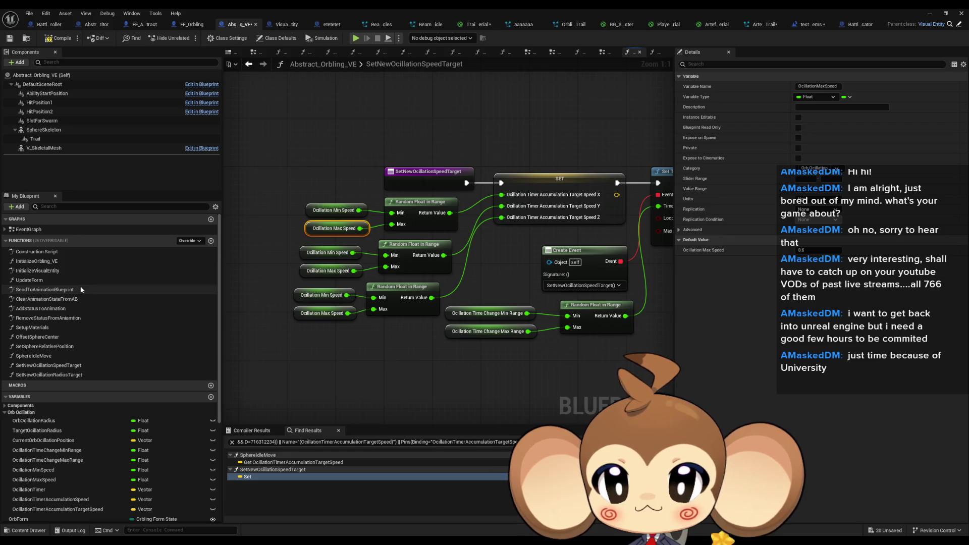
# Switch to FE_Orbling and open its FlyToTargetProcedure function to find the Do Spline Move call.
pyautogui.doubleClick(41, 228)
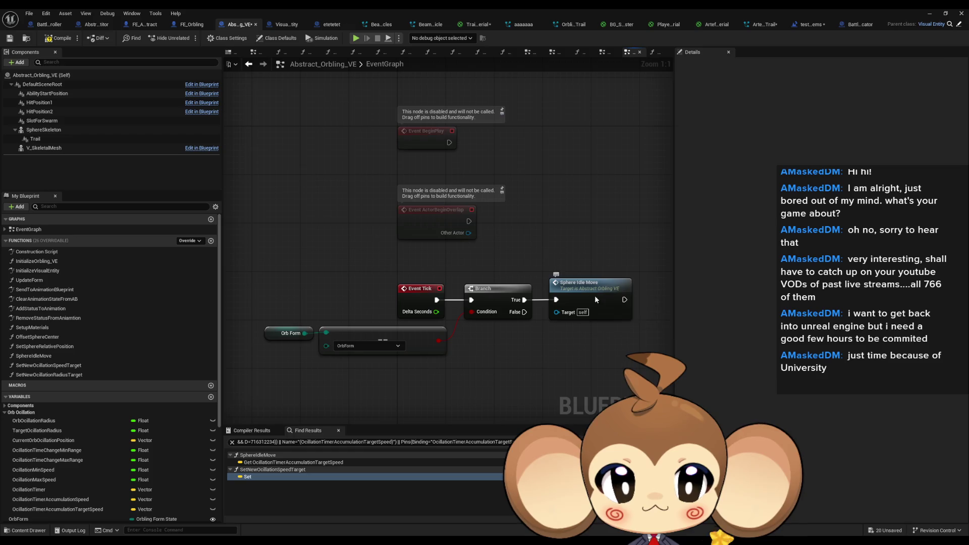
pyautogui.click(596, 296)
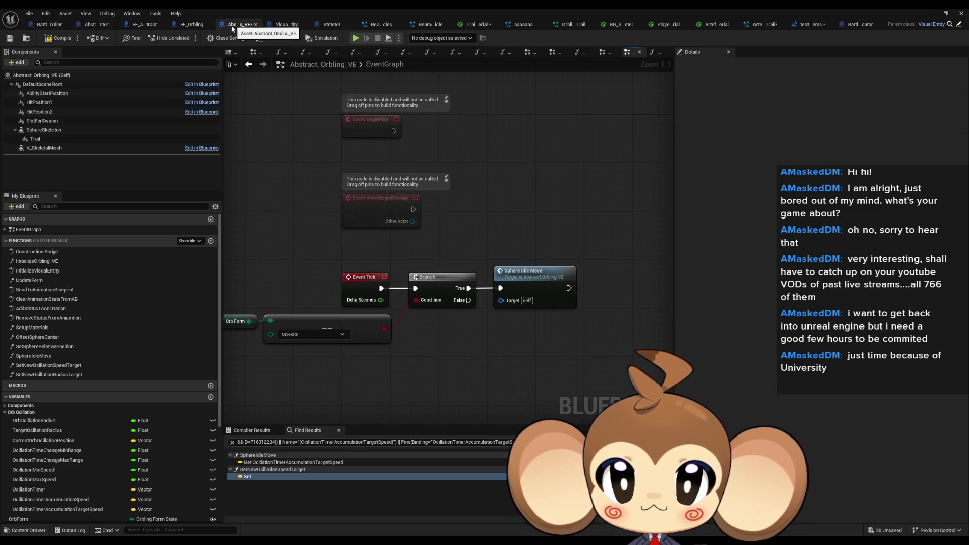
pyautogui.click(192, 24)
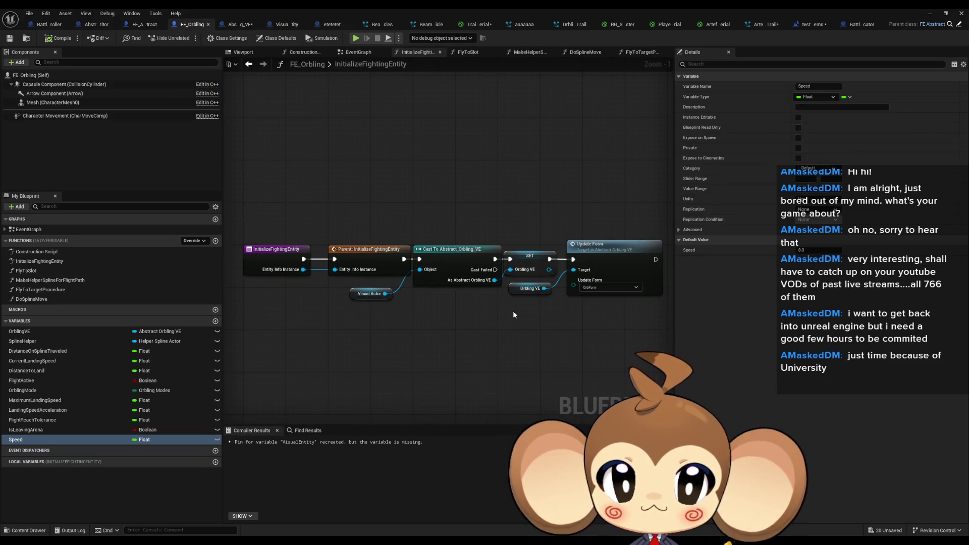
pyautogui.doubleClick(28, 230)
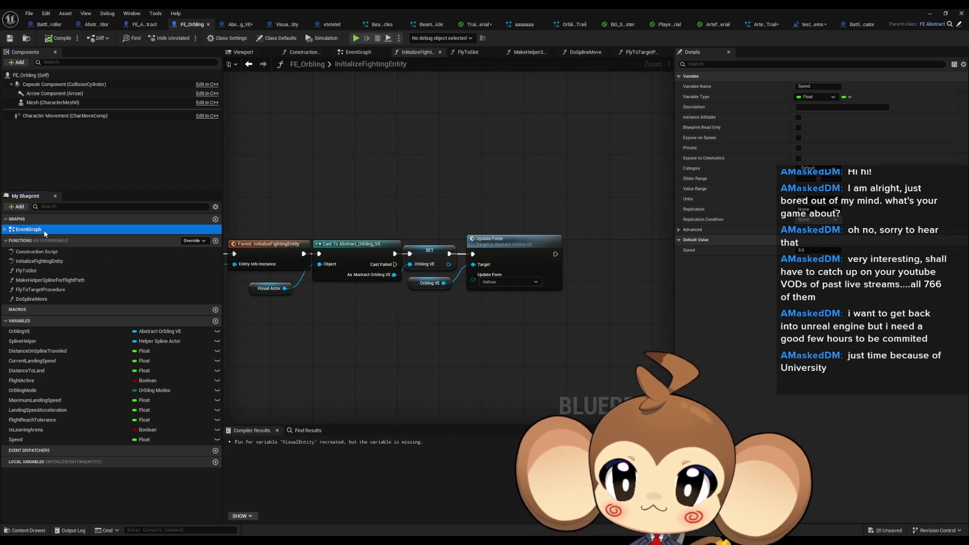
pyautogui.doubleClick(559, 287)
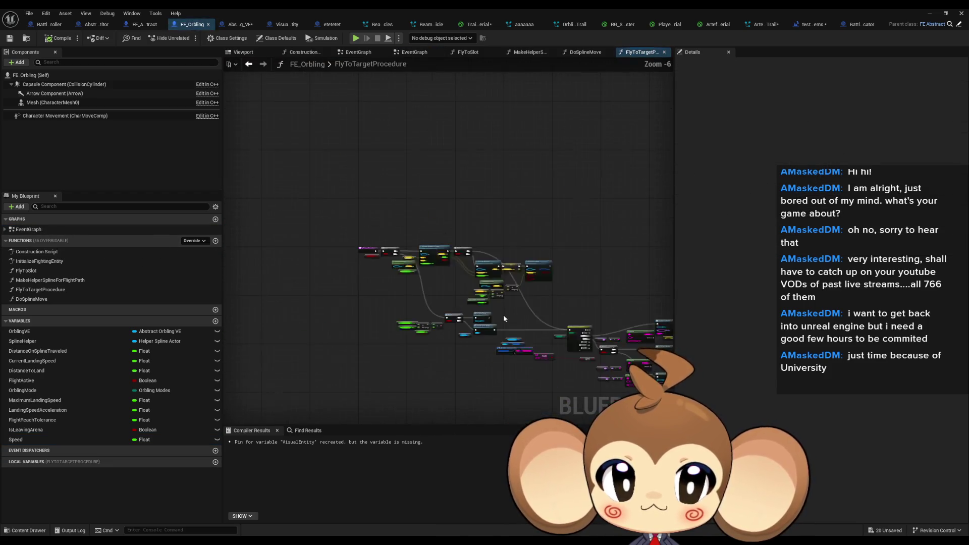
pyautogui.scroll(2, 541, 331)
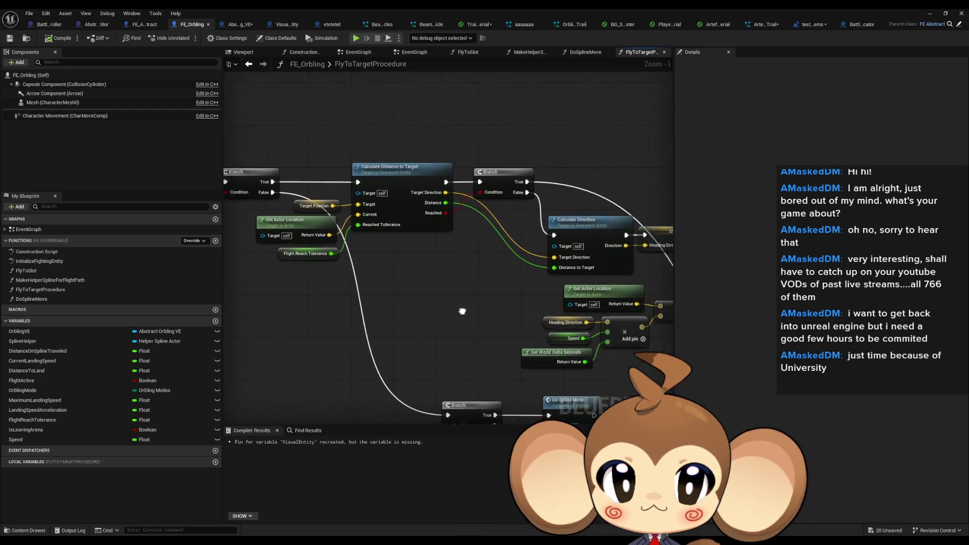
pyautogui.click(579, 246)
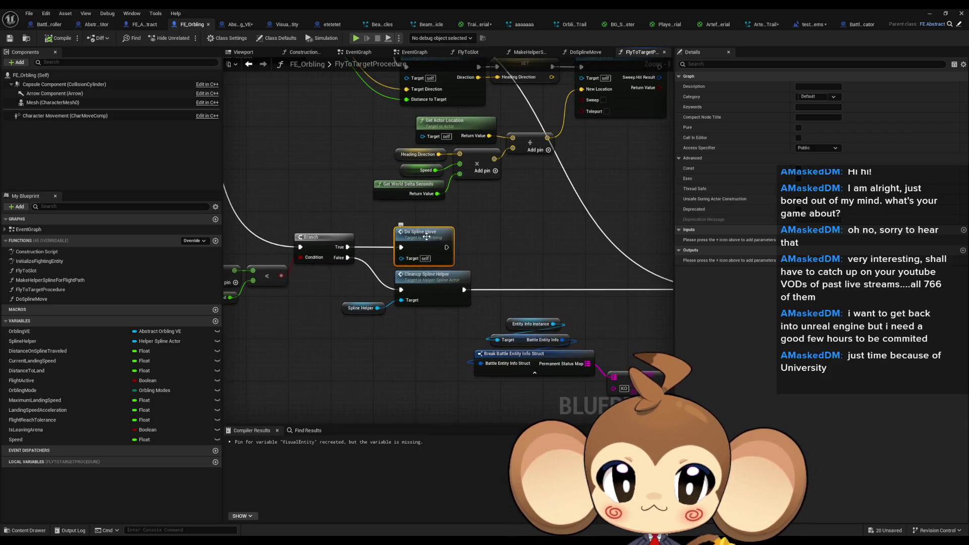
# In DoSplineMove, change the landing-speed Lerp's B value from 50 to 100.
pyautogui.doubleClick(426, 236)
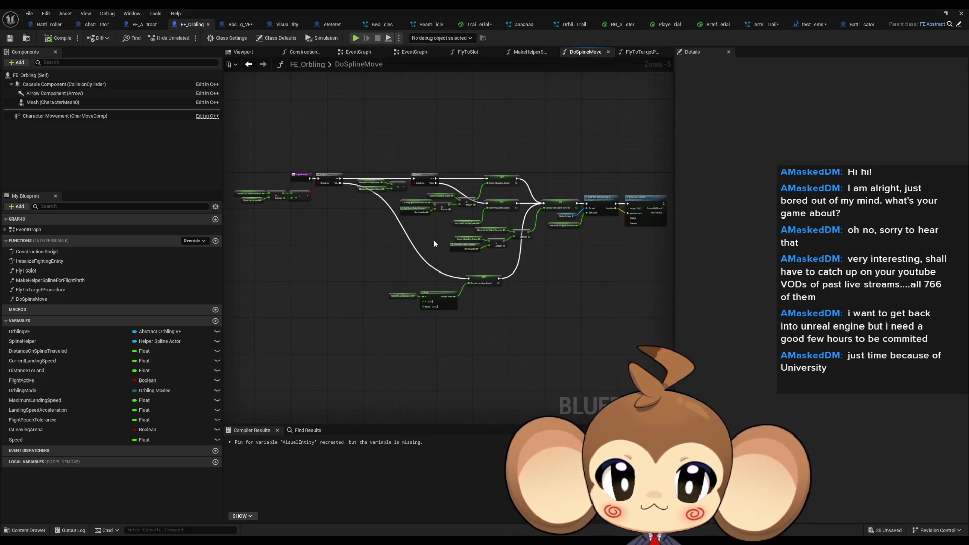
pyautogui.scroll(6, 434, 244)
pyautogui.click(428, 217)
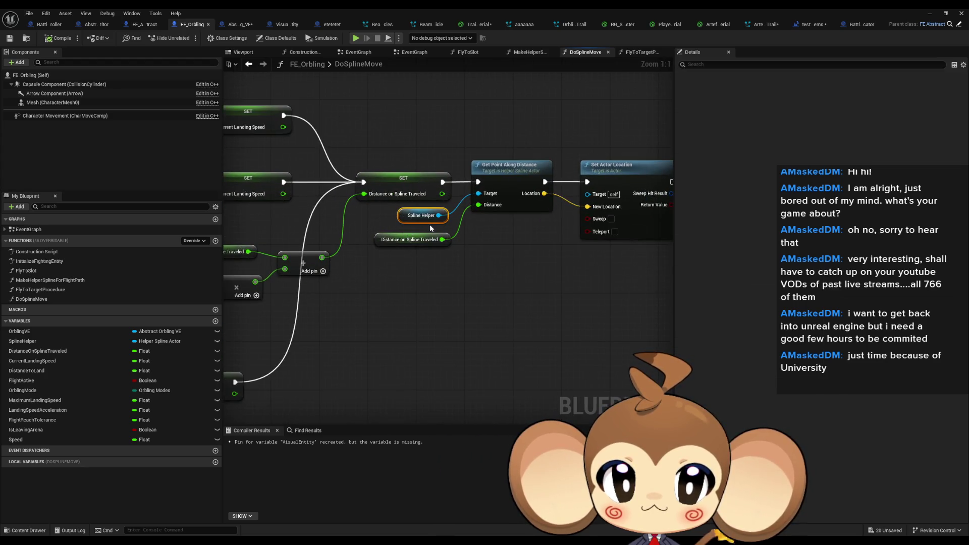
pyautogui.click(410, 240)
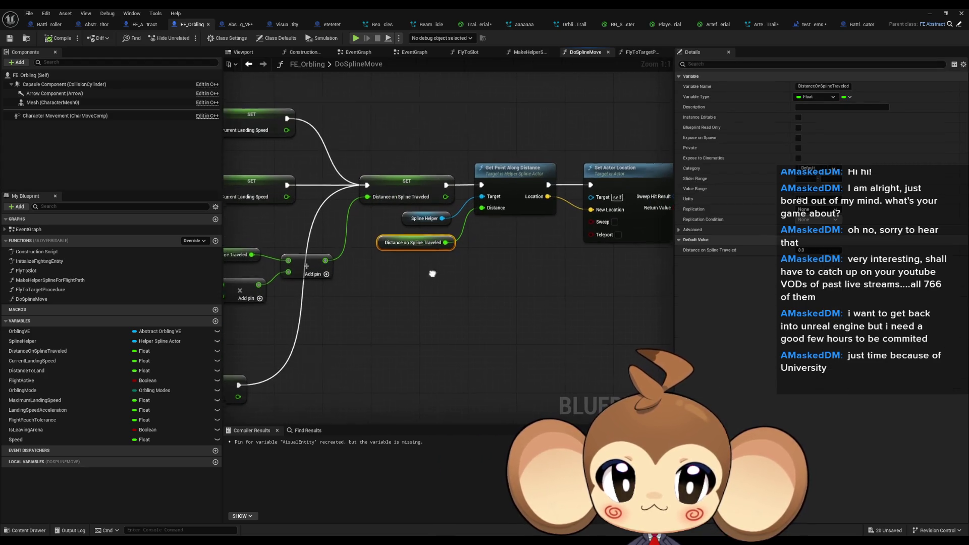
pyautogui.moveTo(433, 274)
pyautogui.mouseDown()
pyautogui.moveTo(671, 295)
pyautogui.moveTo(671, 211)
pyautogui.moveTo(505, 238)
pyautogui.moveTo(535, 246)
pyautogui.mouseUp()
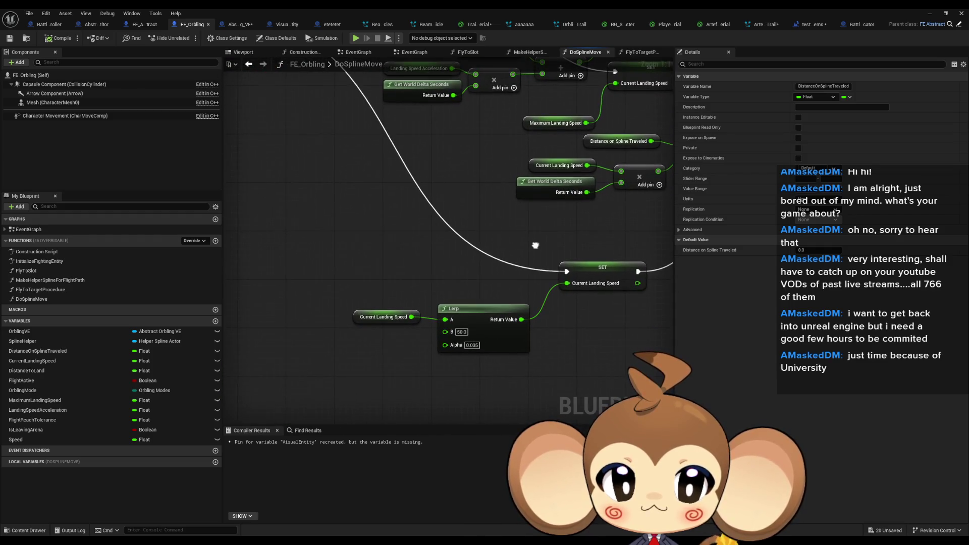
pyautogui.click(516, 327)
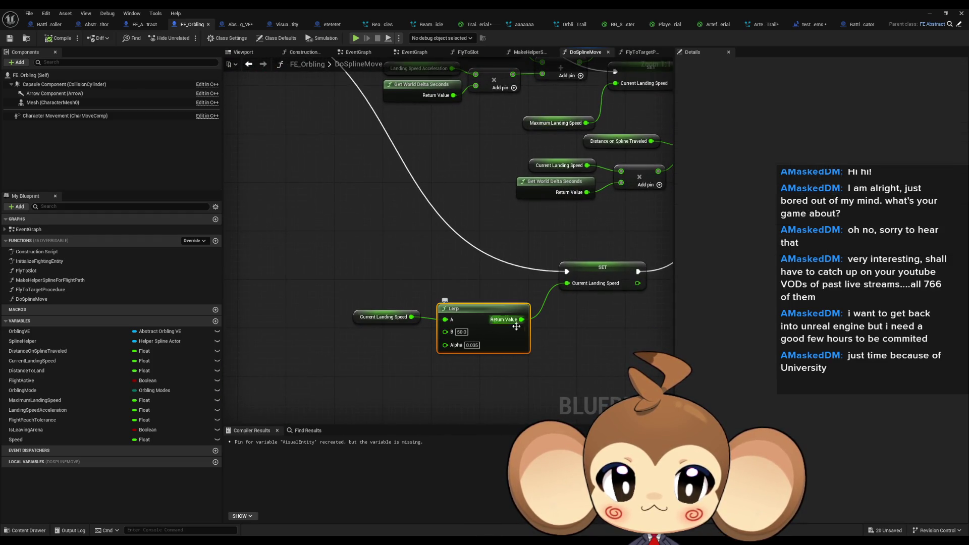
pyautogui.click(391, 317)
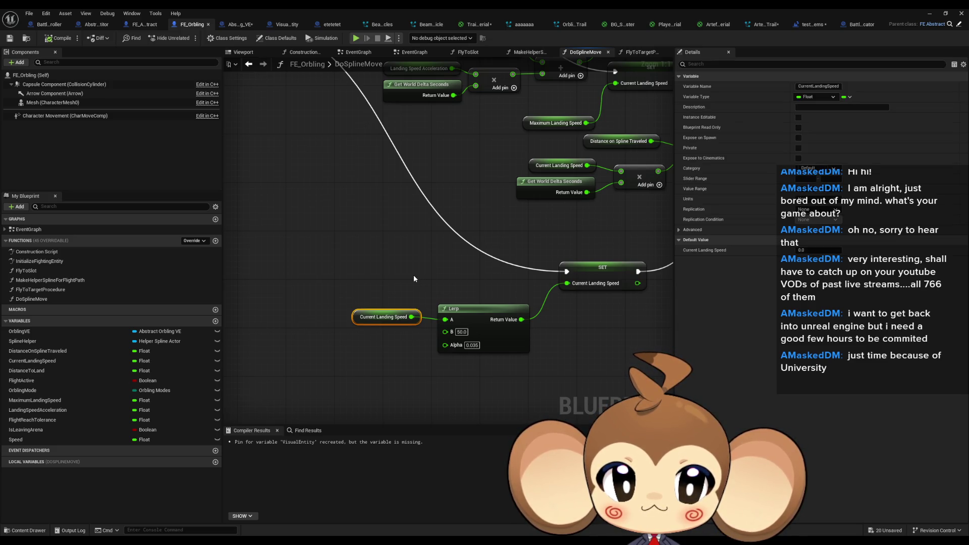
pyautogui.click(465, 332)
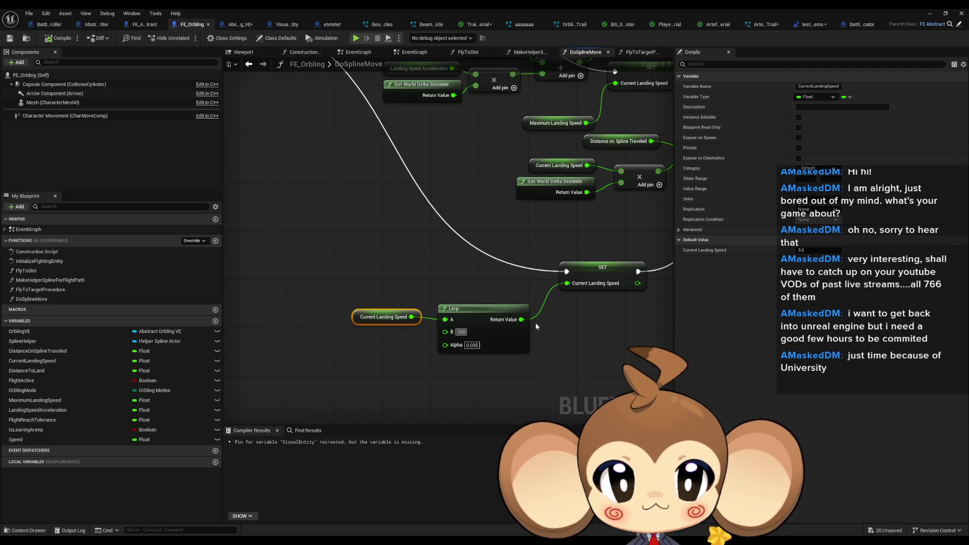
pyautogui.click(930, 19)
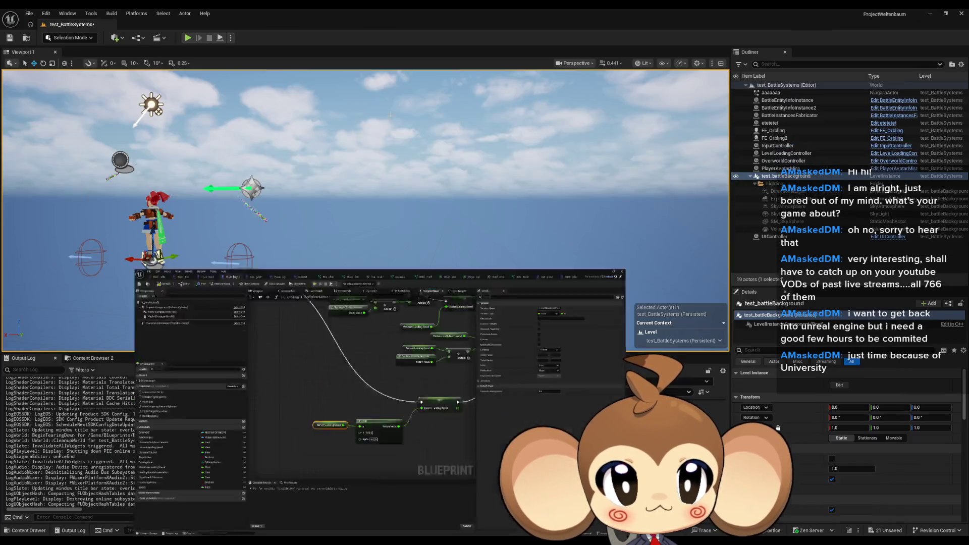
# Start the battle test, then bring FE_Orbling's DoSplineMove graph back up at the landing-speed Lerp node.
pyautogui.click(190, 39)
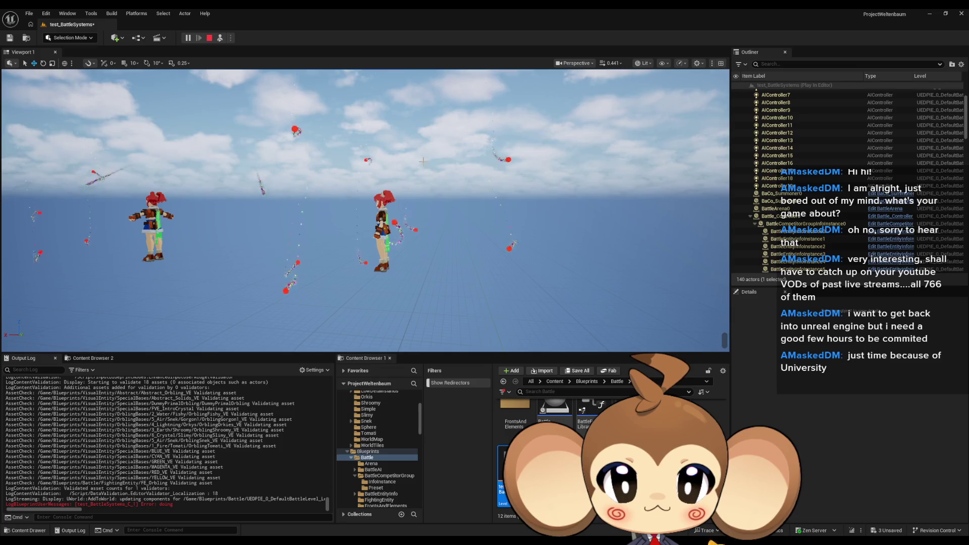
pyautogui.moveTo(411, 529)
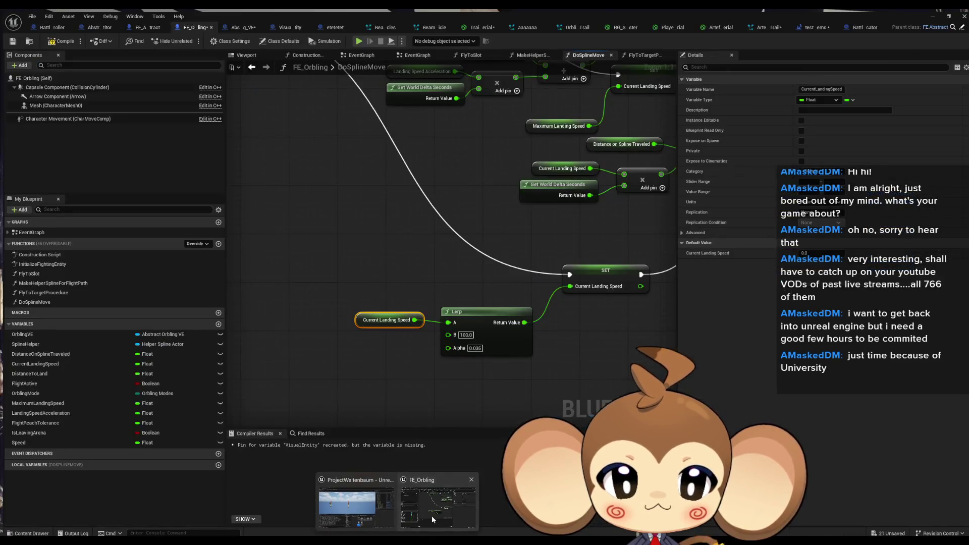
pyautogui.click(432, 516)
pyautogui.doubleClick(323, 18)
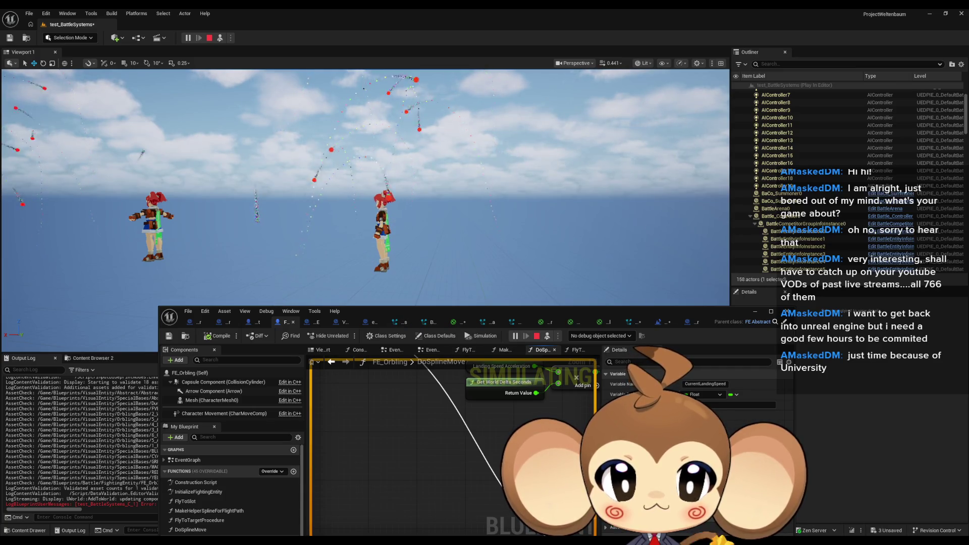
pyautogui.scroll(-3, 393, 489)
pyautogui.scroll(4, 392, 488)
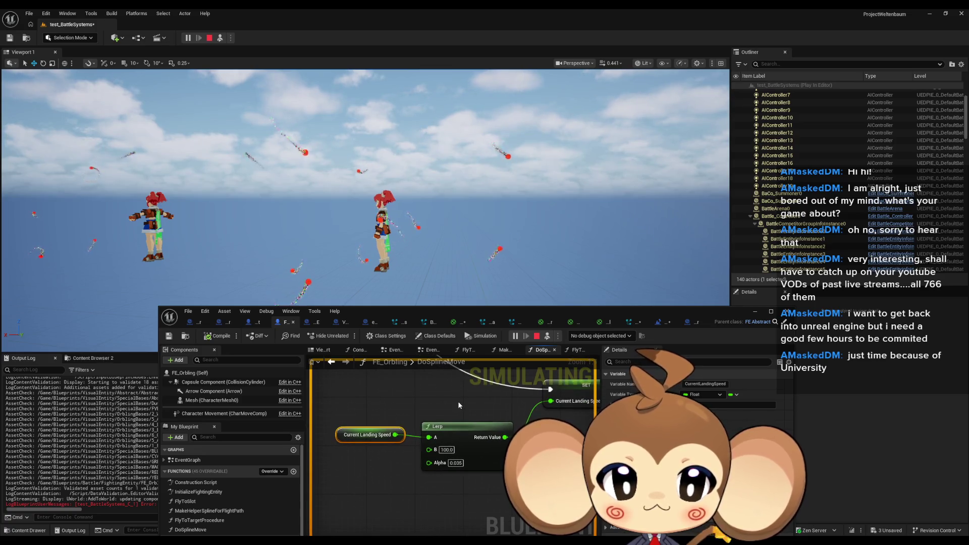
pyautogui.moveTo(459, 405); pyautogui.dragTo(435, 430)
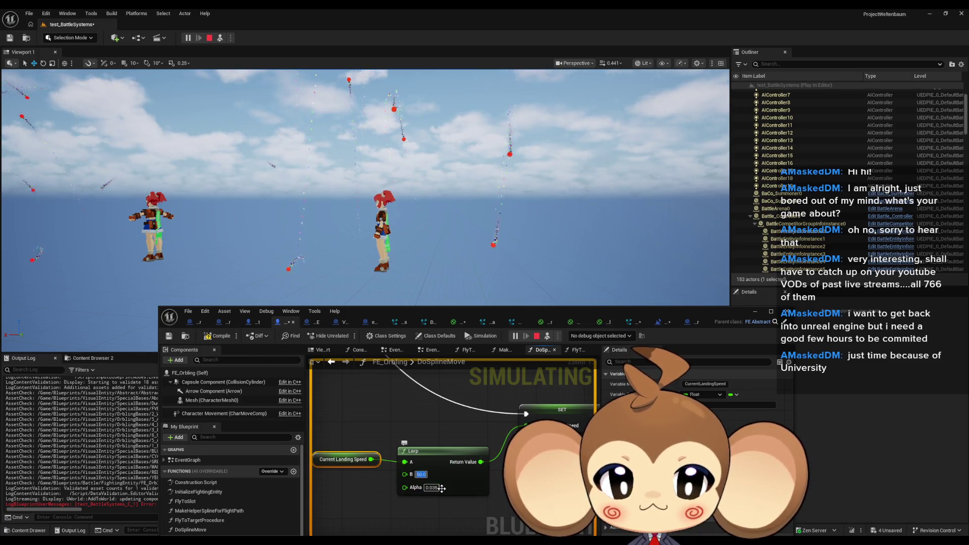
# Compile and save FE_Orbling, rerun the battle test to watch the orb trails, then stop it.
pyautogui.click(210, 337)
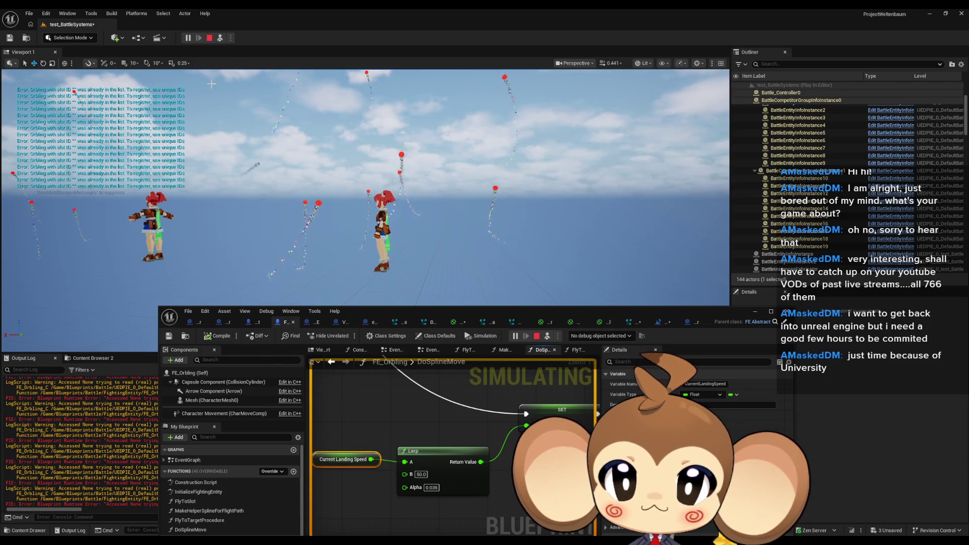
pyautogui.click(209, 38)
pyautogui.click(198, 34)
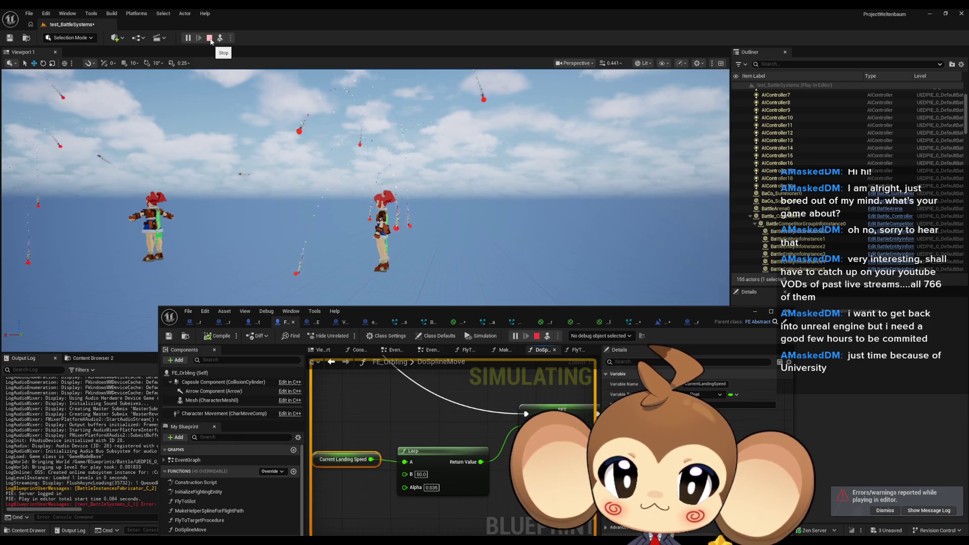
pyautogui.click(210, 38)
pyautogui.click(424, 485)
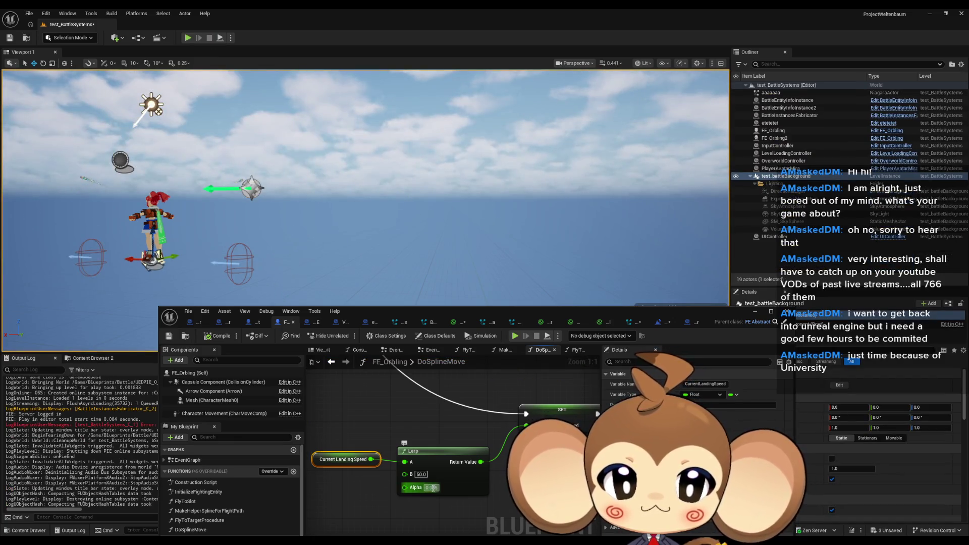
# Set the landing-speed Lerp's Alpha to 0.05 and run a quick battle play-test.
pyautogui.write('0.05')
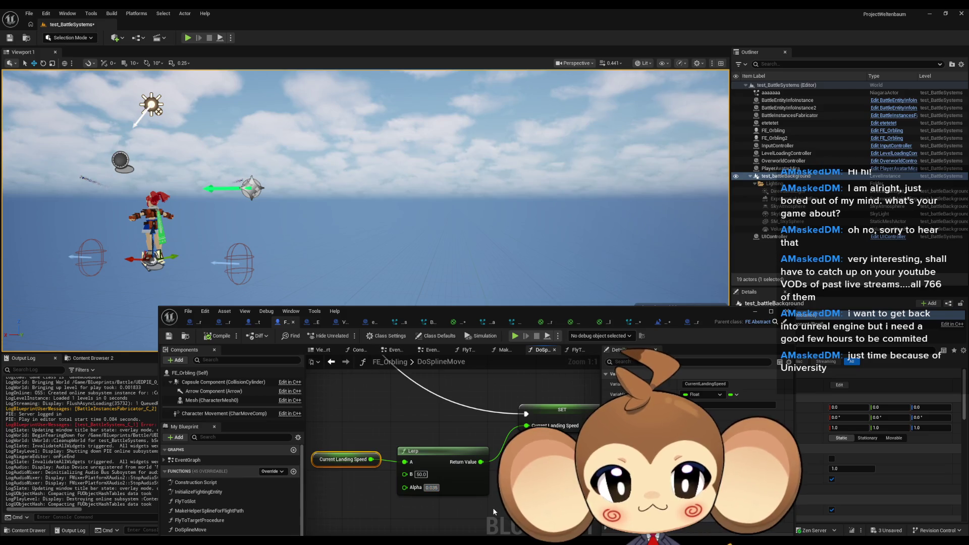
pyautogui.press('Return')
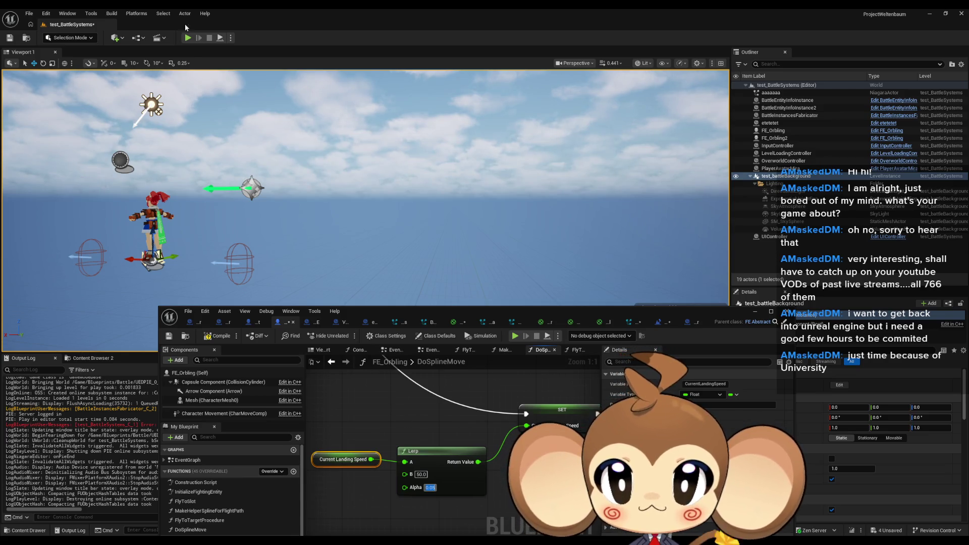
pyautogui.click(188, 38)
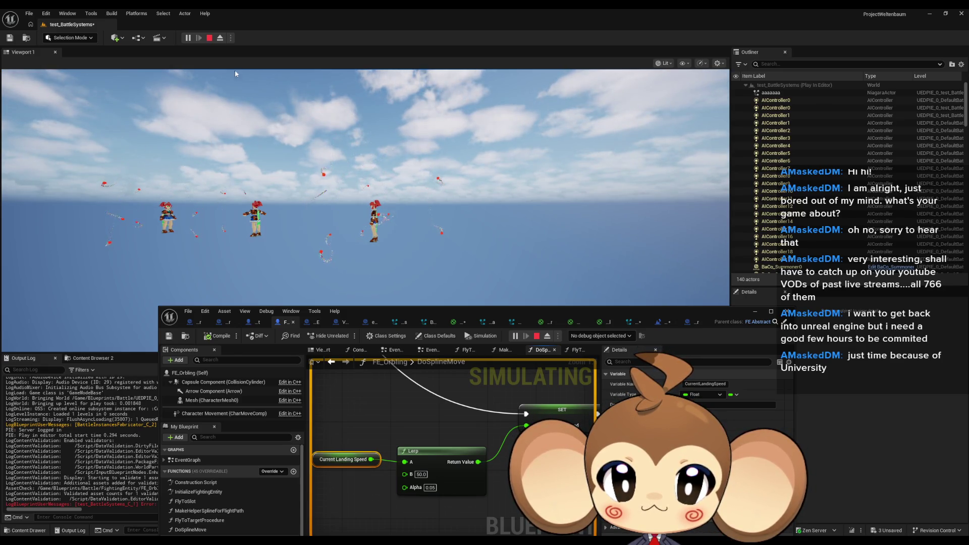
pyautogui.click(208, 42)
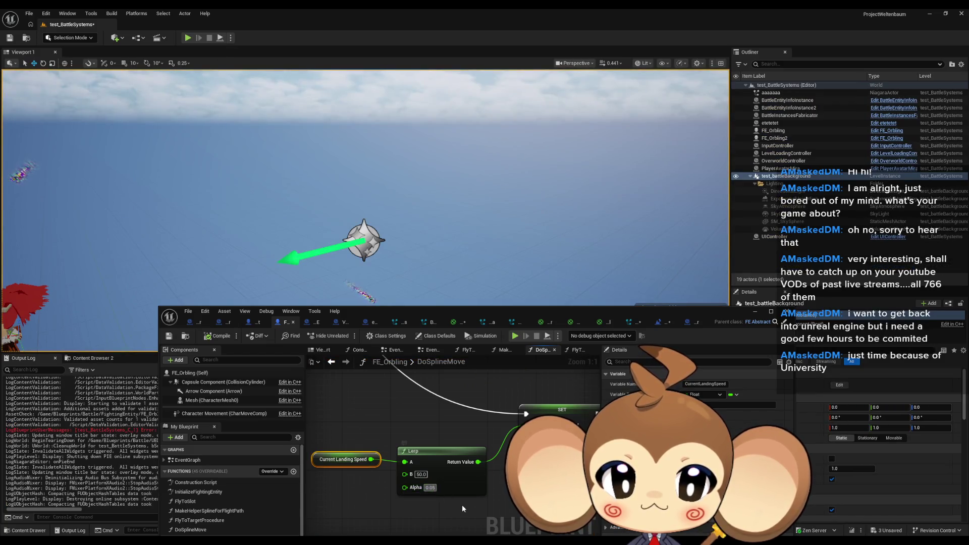
# Raise the Lerp Alpha to 0.1, play-test again, and eject from the player with F8.
pyautogui.write('0.1')
pyautogui.press('Return')
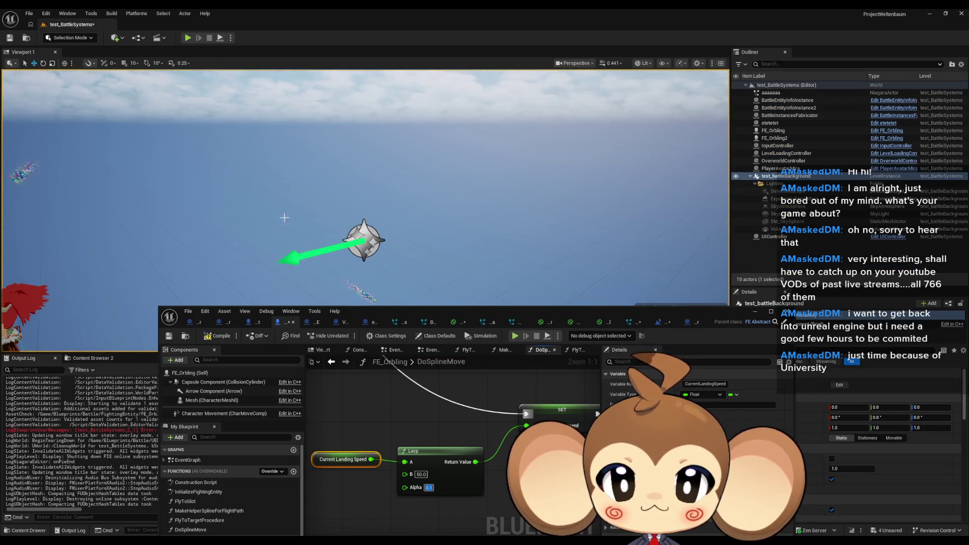
pyautogui.click(188, 38)
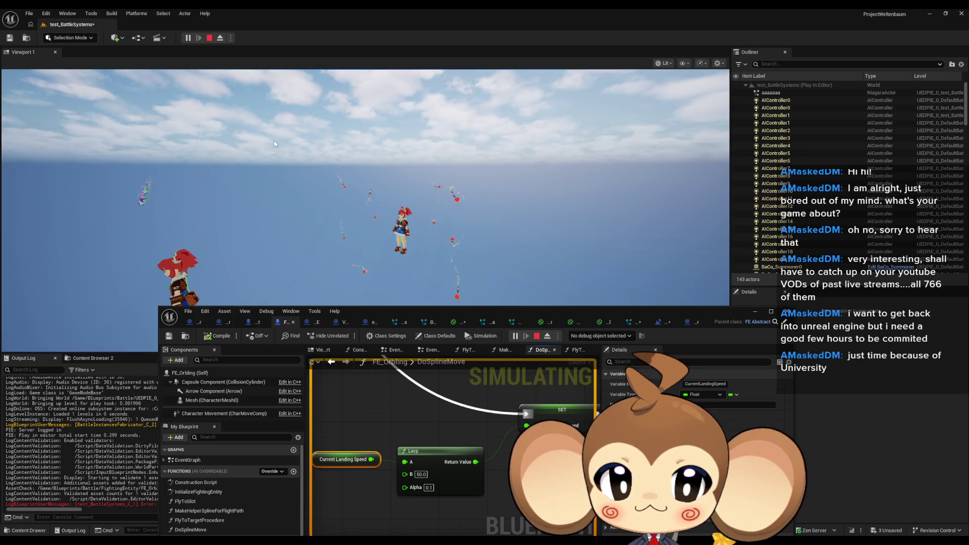
pyautogui.click(413, 235)
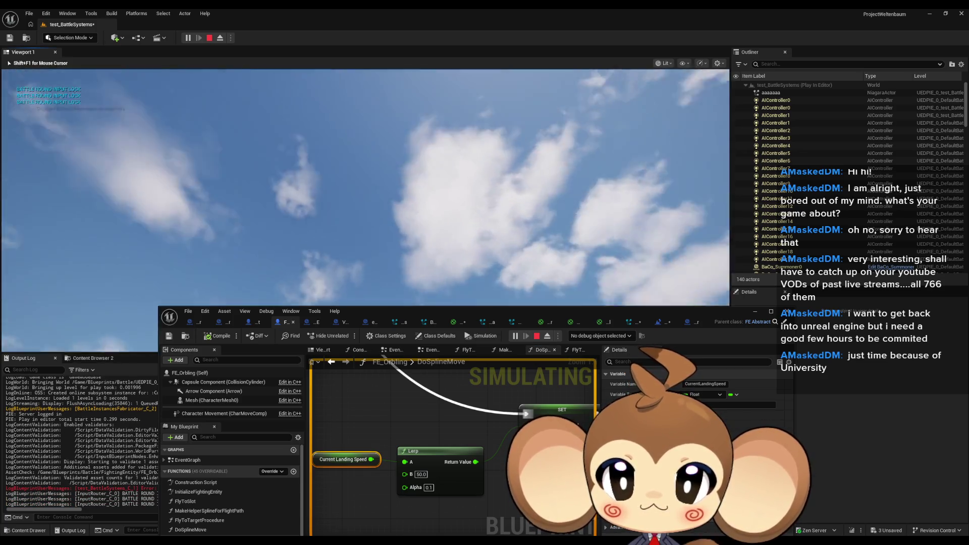
pyautogui.press('F8')
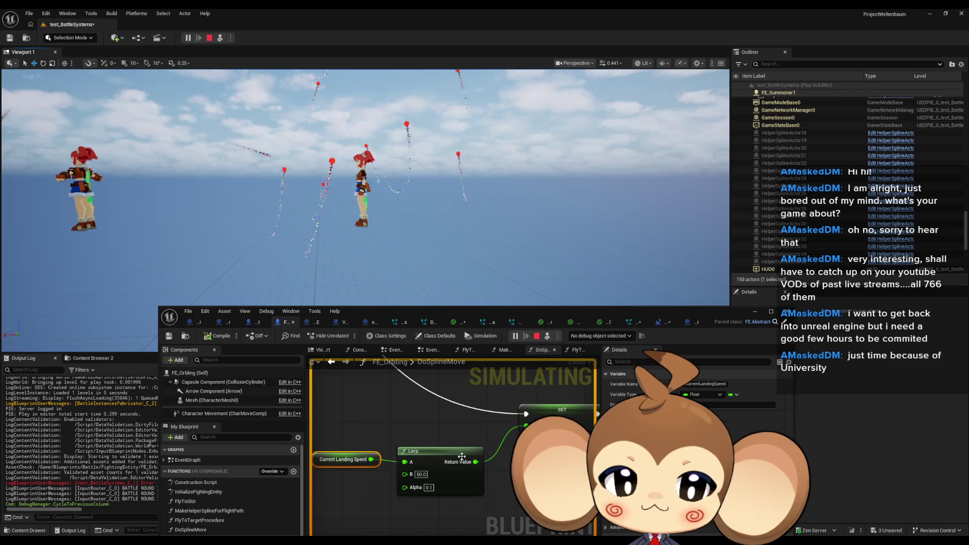
# Set the Lerp Alpha back to 0.05, then retest the battle from an ejected camera.
pyautogui.click(427, 488)
pyautogui.write('0')
pyautogui.press('Return')
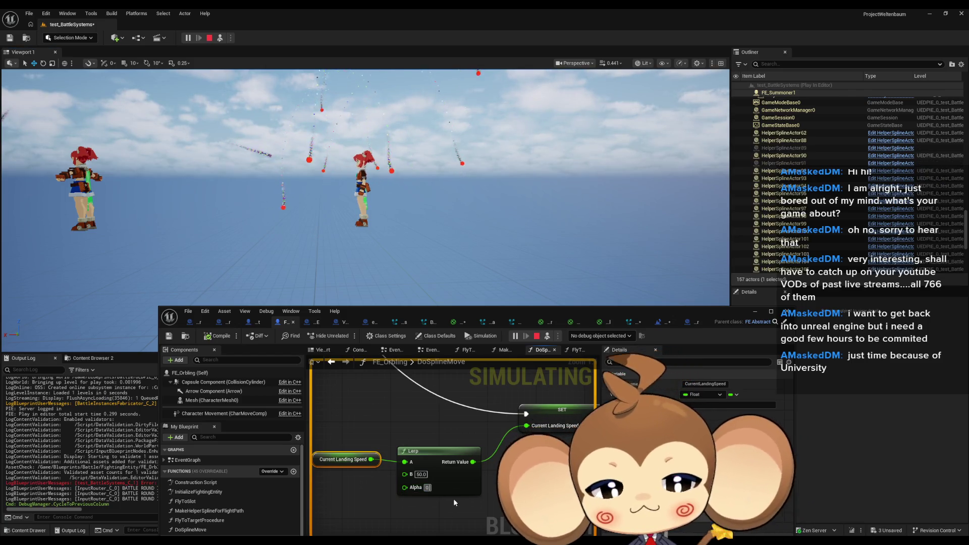
pyautogui.write('.05')
pyautogui.press('Return')
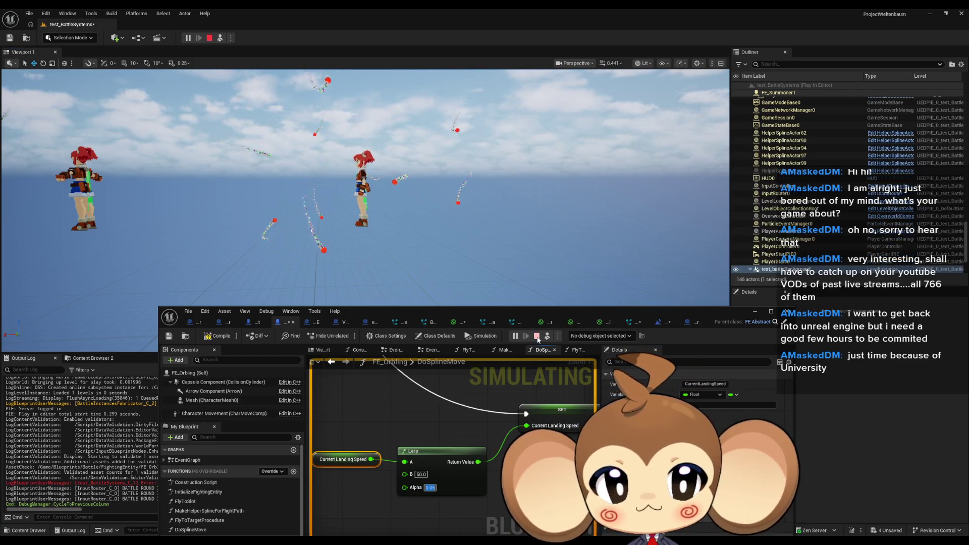
pyautogui.click(538, 340)
pyautogui.click(515, 335)
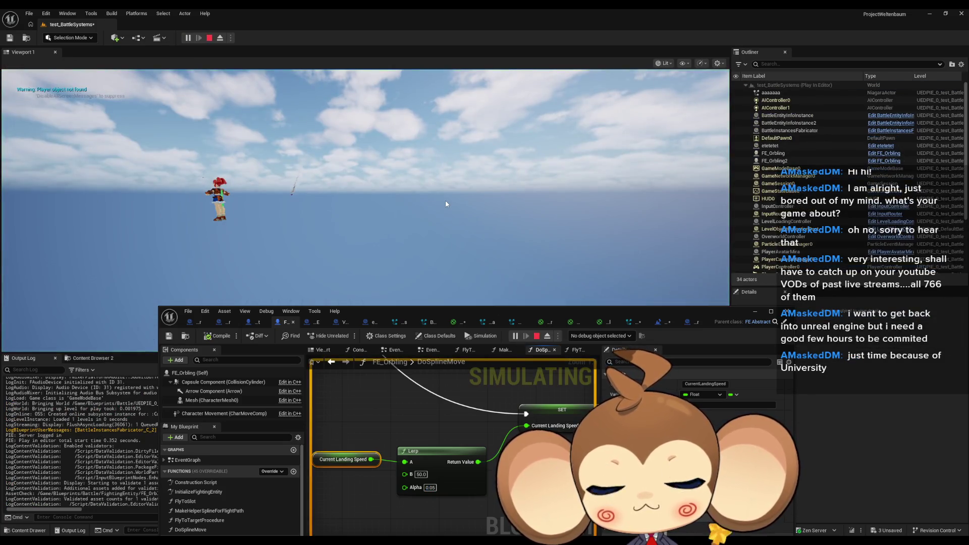
pyautogui.click(222, 39)
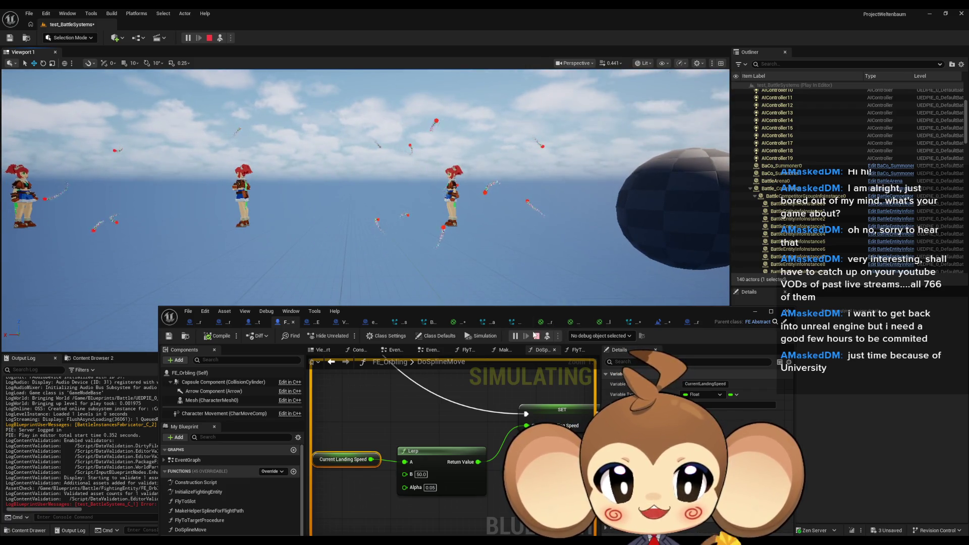
pyautogui.click(538, 337)
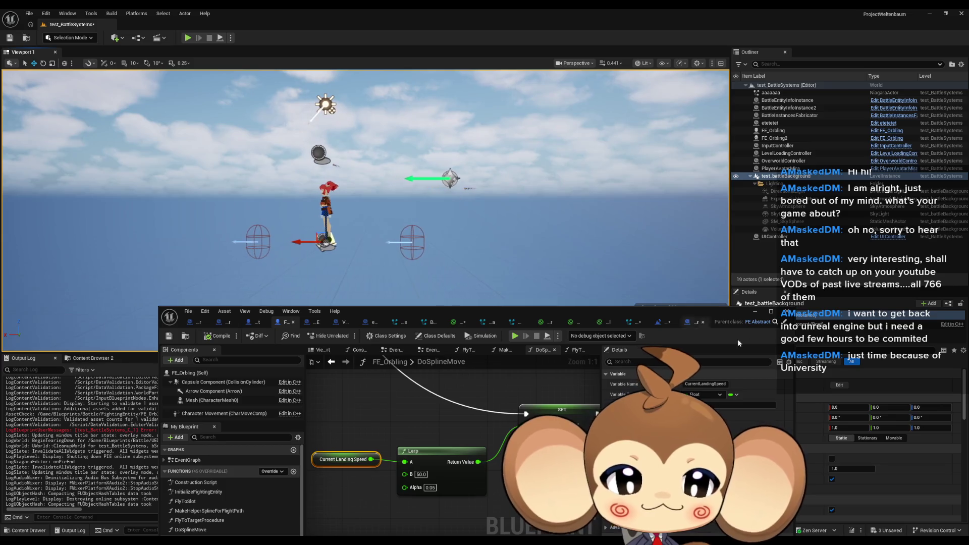
# Restore the FE_Orbling blueprint editor and maximize it to fill the screen.
pyautogui.click(755, 312)
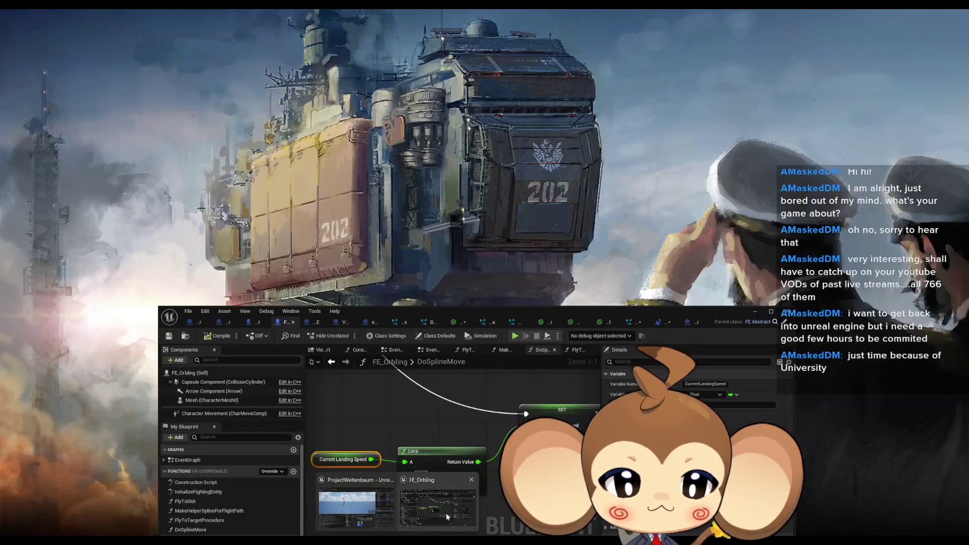
pyautogui.click(447, 513)
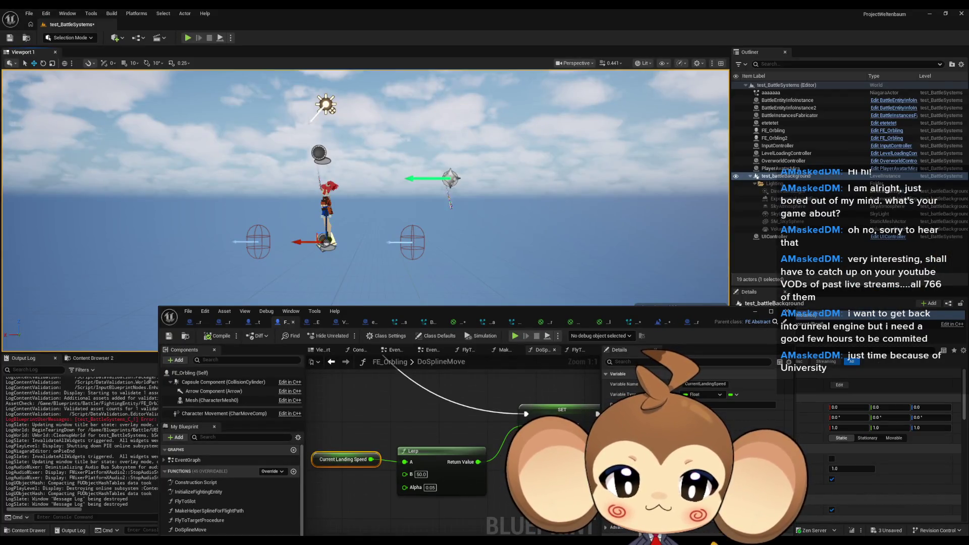
pyautogui.moveTo(336, 459); pyautogui.dragTo(368, 468)
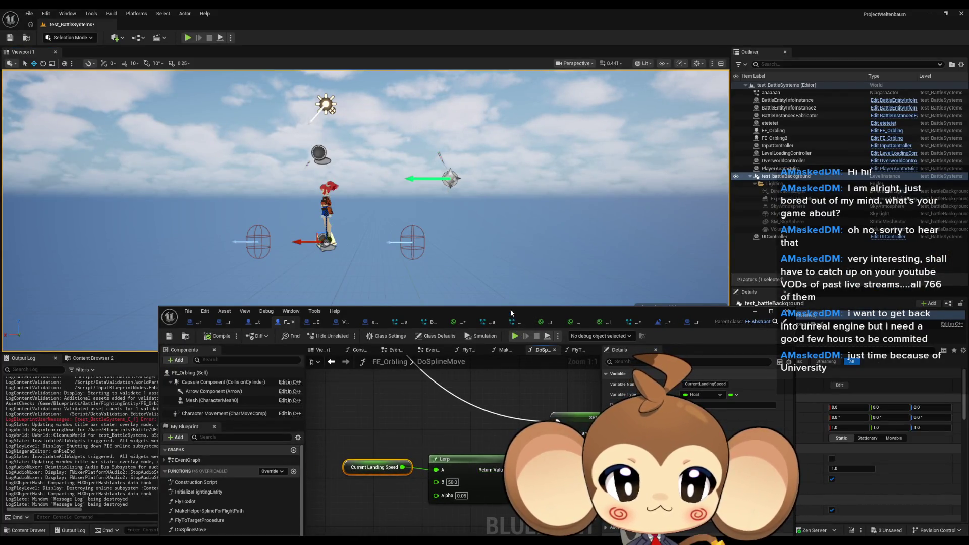
pyautogui.moveTo(511, 313); pyautogui.dragTo(489, 212)
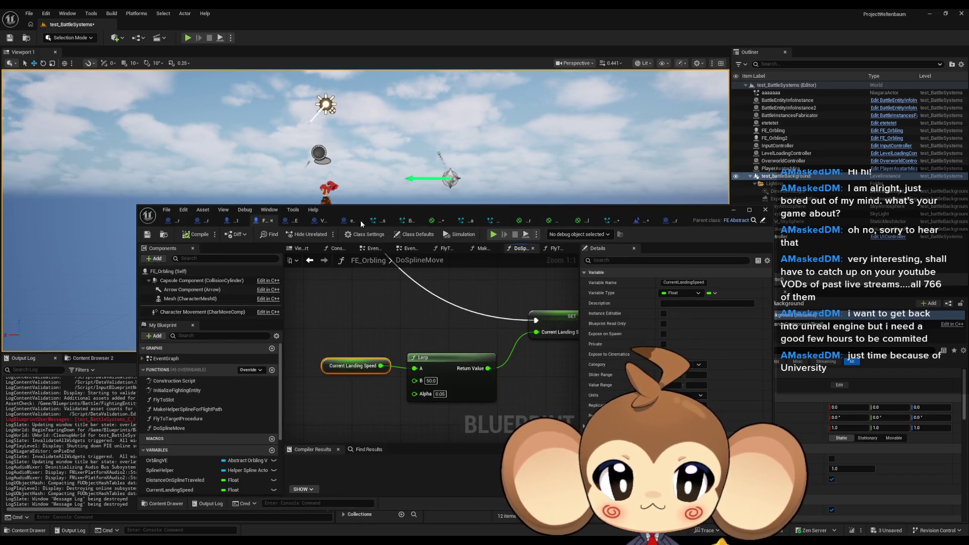
pyautogui.doubleClick(591, 207)
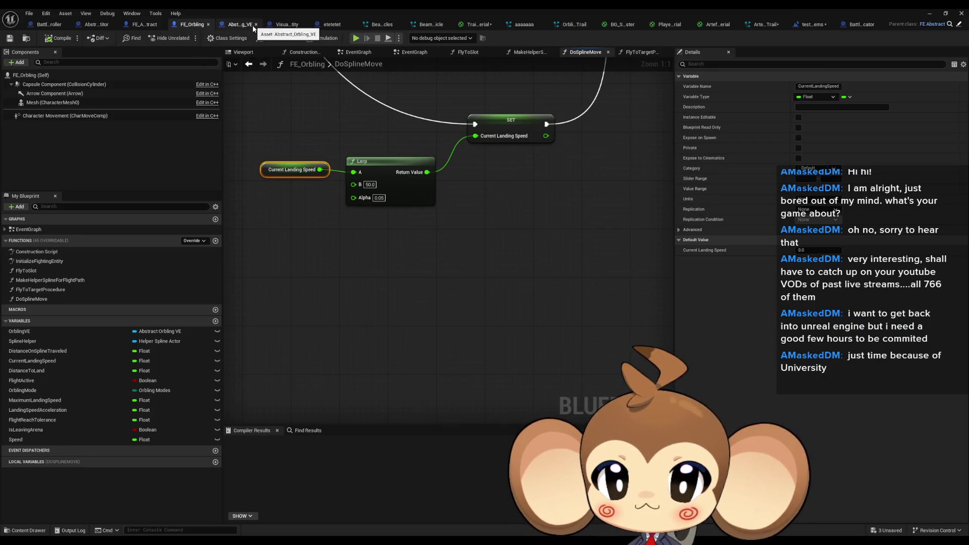
pyautogui.click(235, 24)
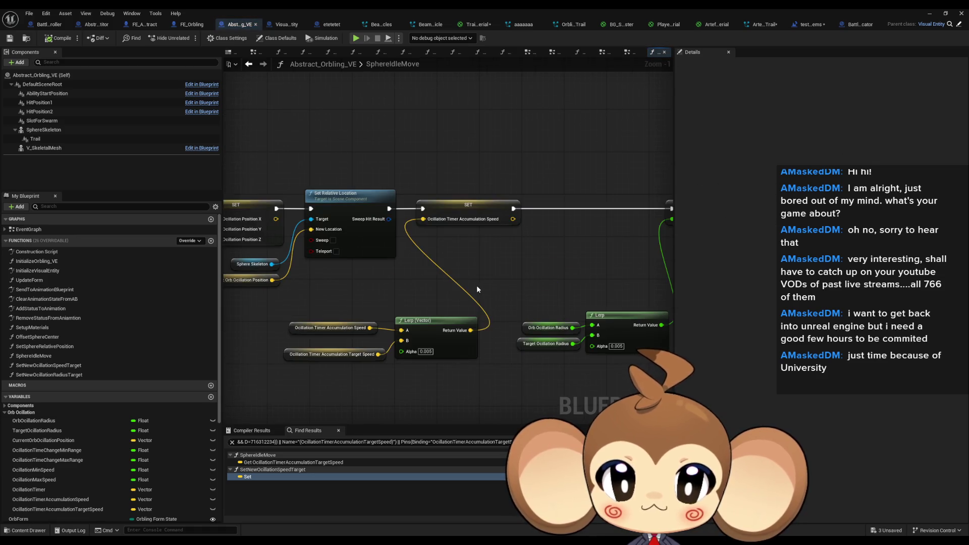
# Jump to the SET node in SetNewOcillationSpeedTarget from the Find Results.
pyautogui.scroll(-3, 498, 256)
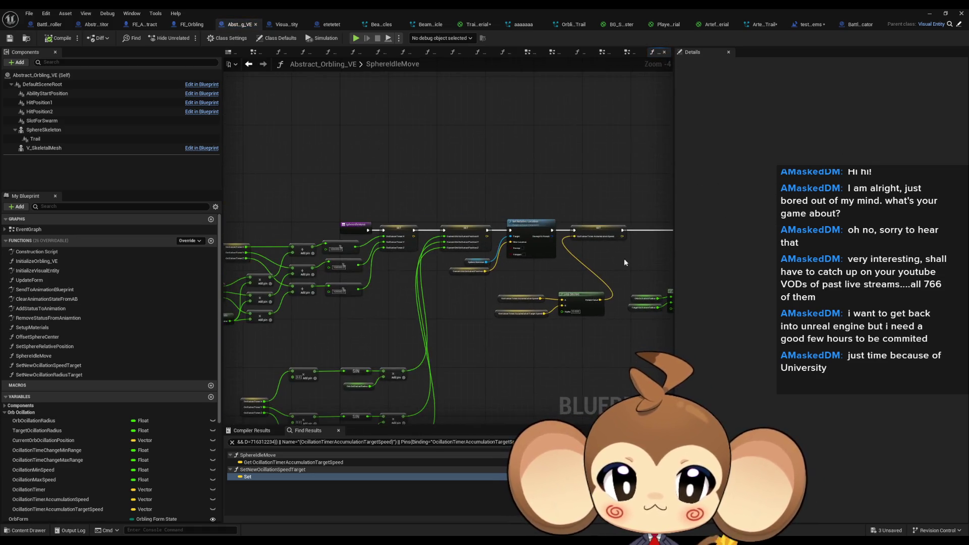
pyautogui.scroll(3, 624, 262)
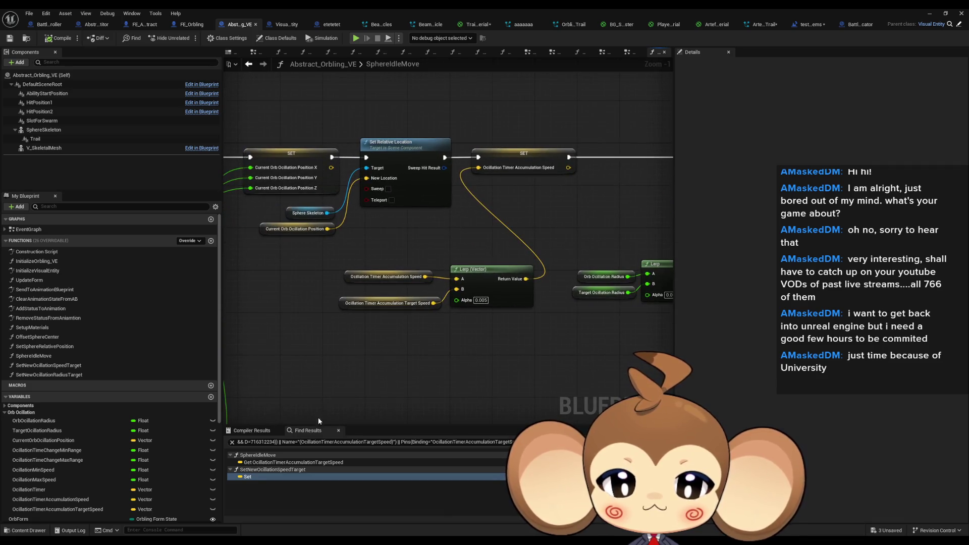
pyautogui.doubleClick(251, 475)
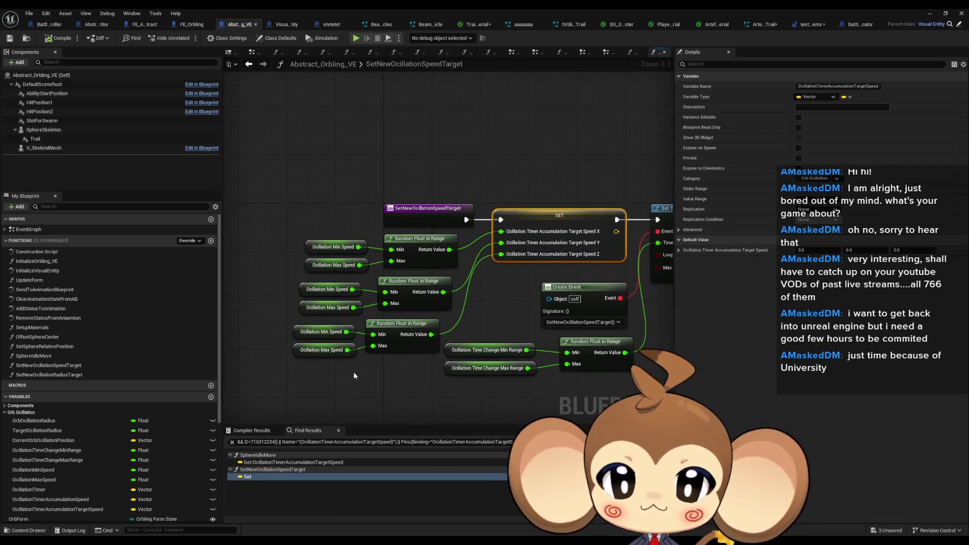
pyautogui.click(323, 350)
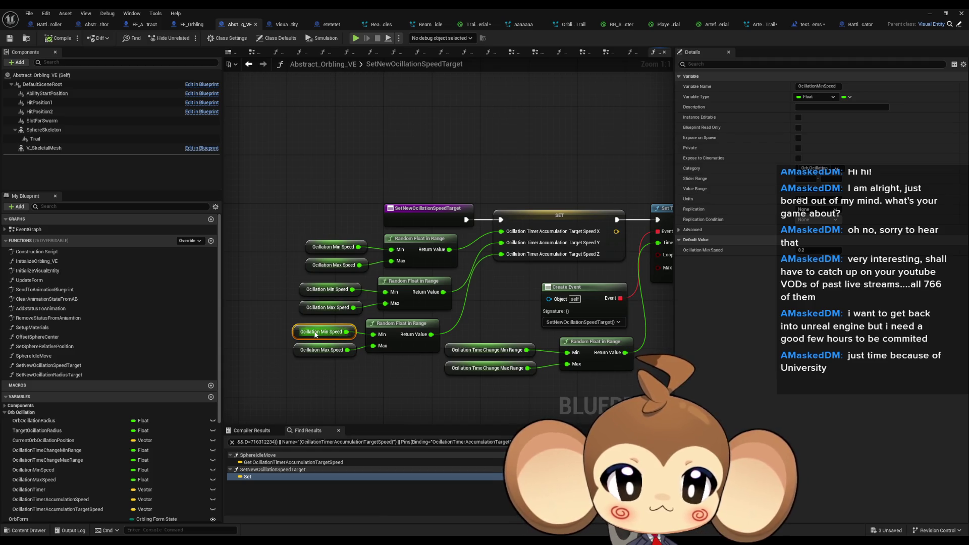
pyautogui.click(369, 401)
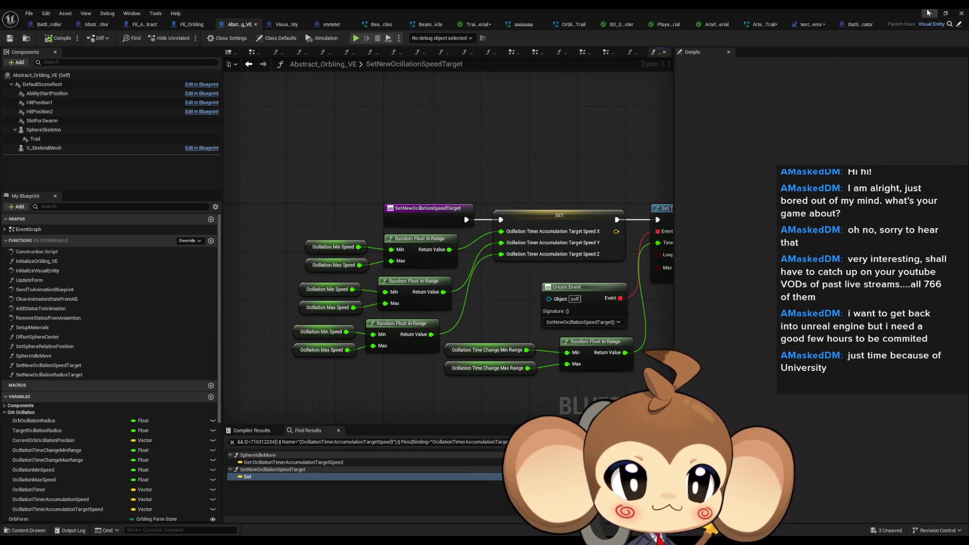
# Watch a battle play-test from an ejected camera, then restore the Abstract_Orbling_VE blueprint.
pyautogui.click(929, 13)
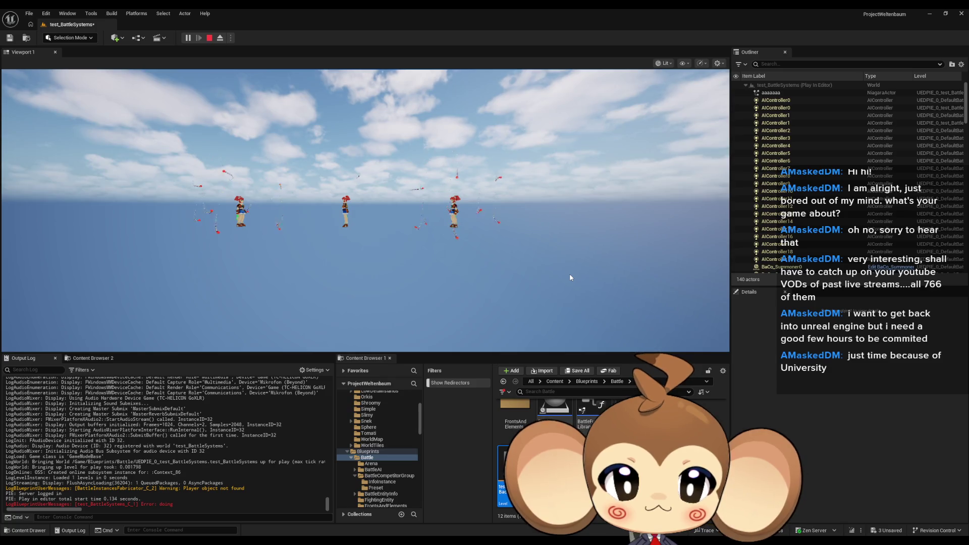
pyautogui.click(553, 249)
pyautogui.hotkey('shift', 'F1')
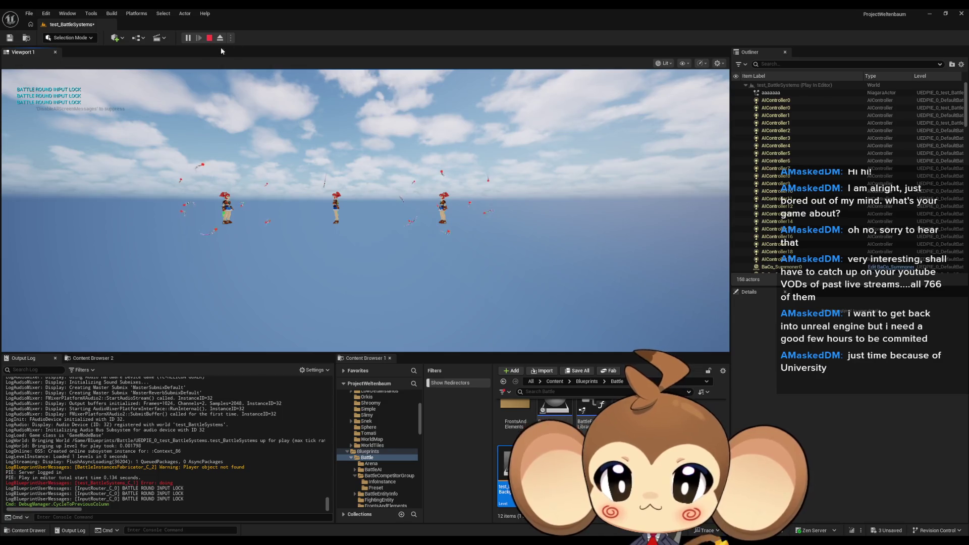
pyautogui.click(220, 38)
pyautogui.moveTo(397, 540)
pyautogui.click(438, 525)
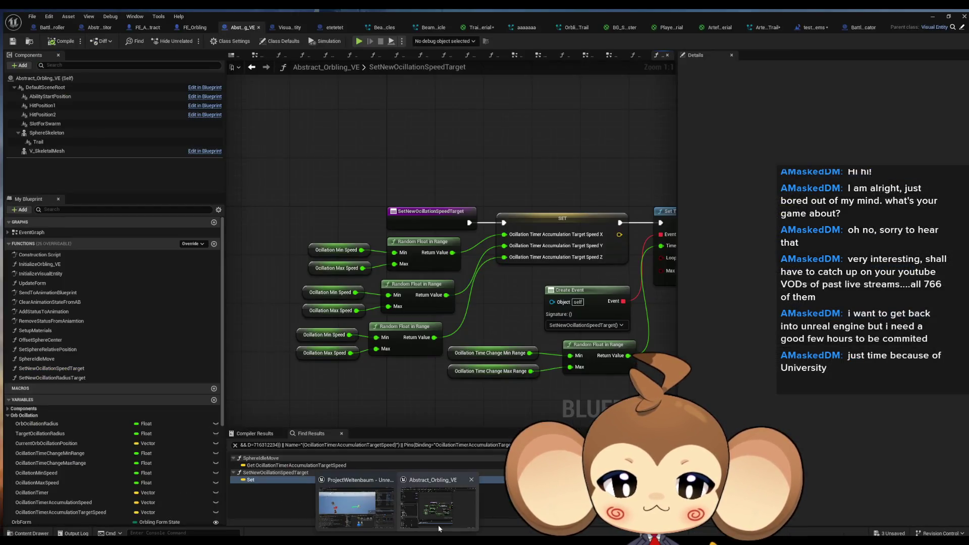
# Open InitializeVisualEntity and review the oscillation max, target and accumulation speed variables.
pyautogui.doubleClick(59, 270)
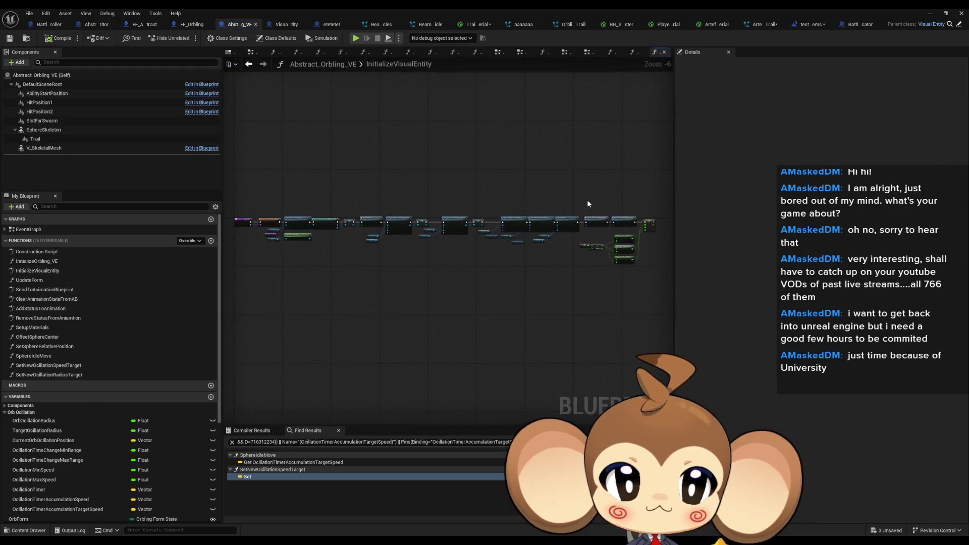
pyautogui.scroll(5, 544, 282)
pyautogui.scroll(-5, 543, 289)
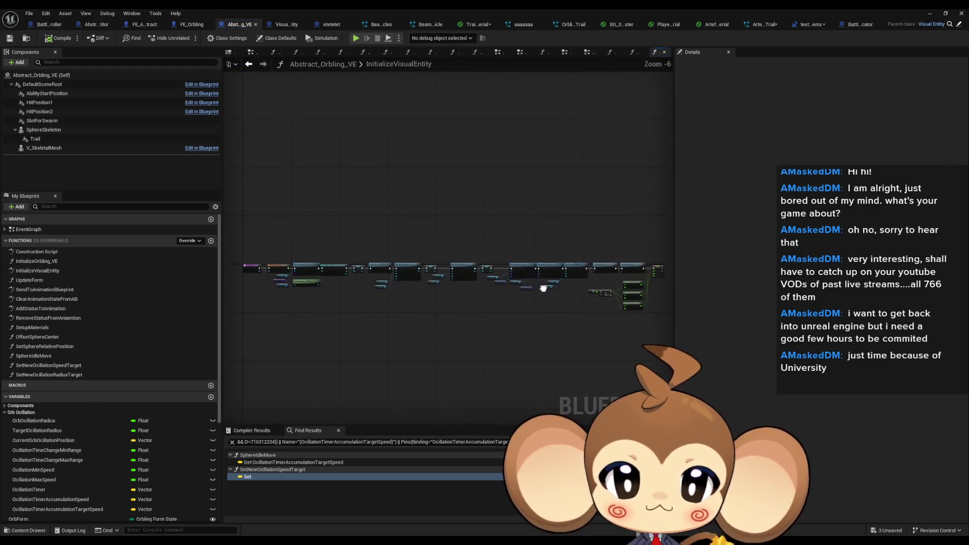
pyautogui.click(57, 482)
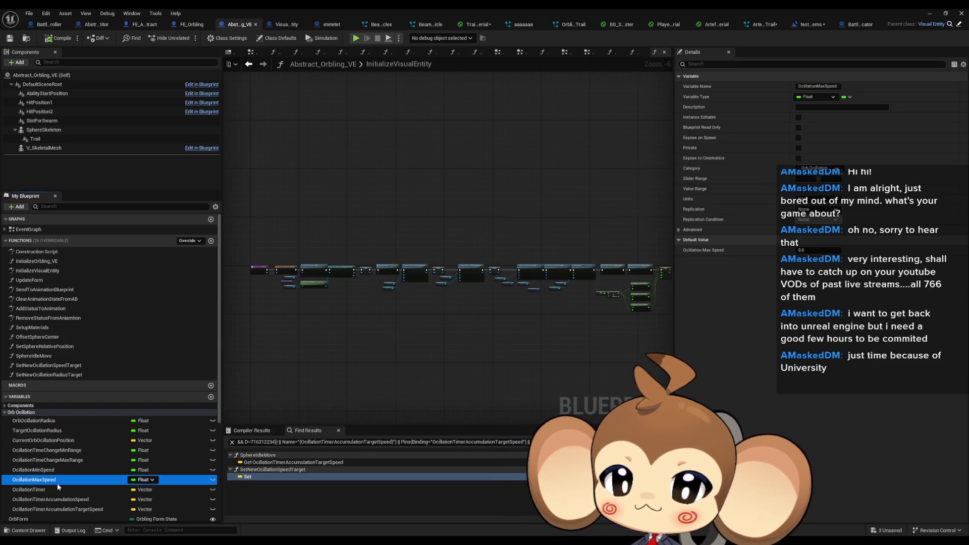
pyautogui.click(66, 509)
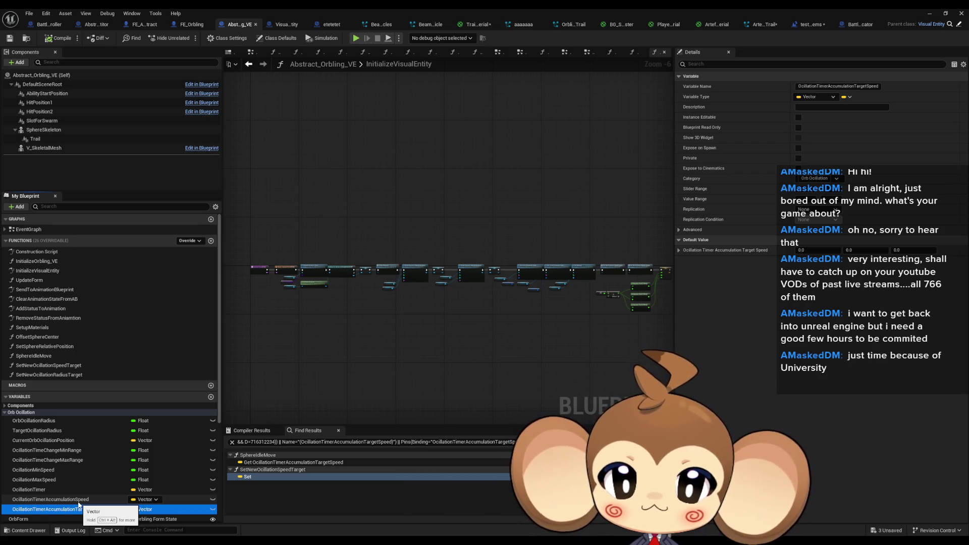
pyautogui.click(78, 501)
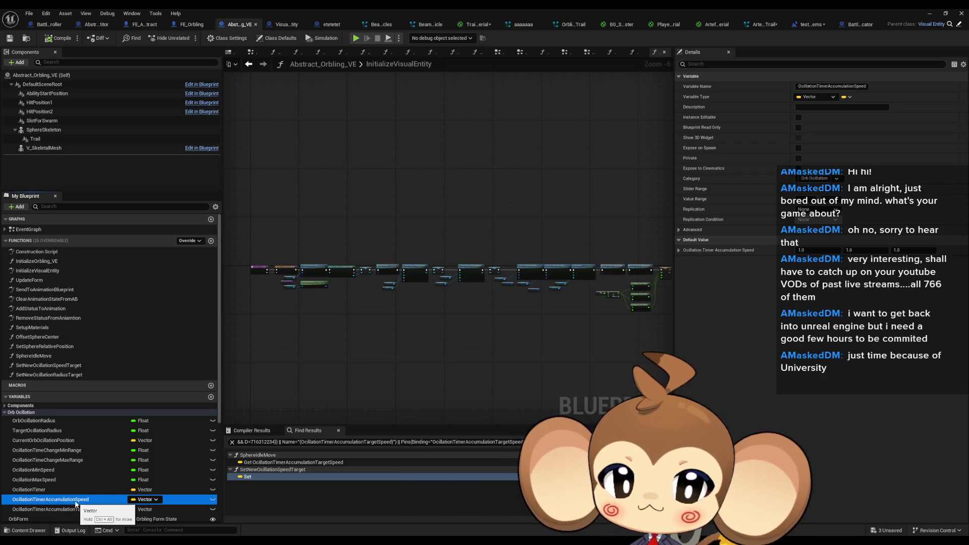
pyautogui.scroll(7, 485, 353)
pyautogui.moveTo(485, 348); pyautogui.dragTo(496, 324)
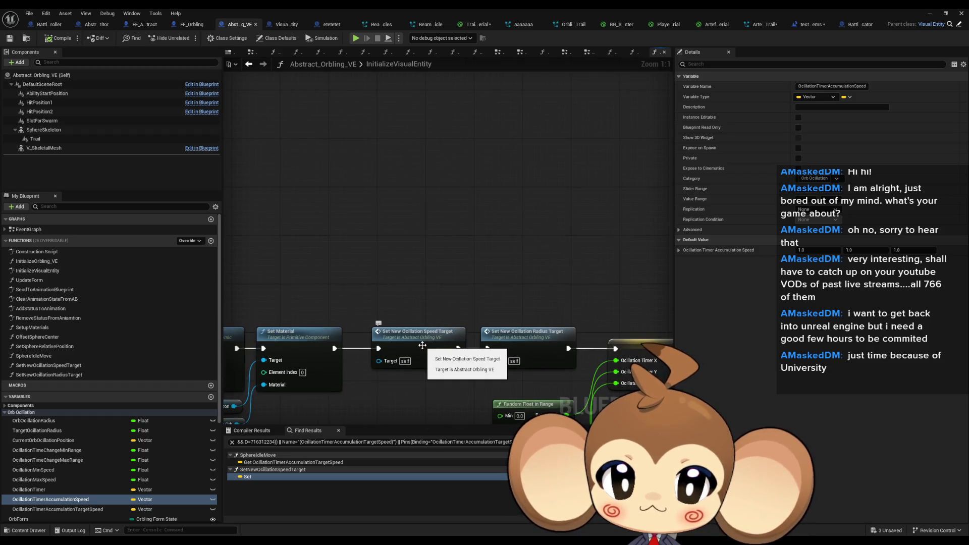
pyautogui.moveTo(418, 370)
pyautogui.mouseDown()
pyautogui.moveTo(386, 293)
pyautogui.moveTo(461, 234)
pyautogui.mouseUp()
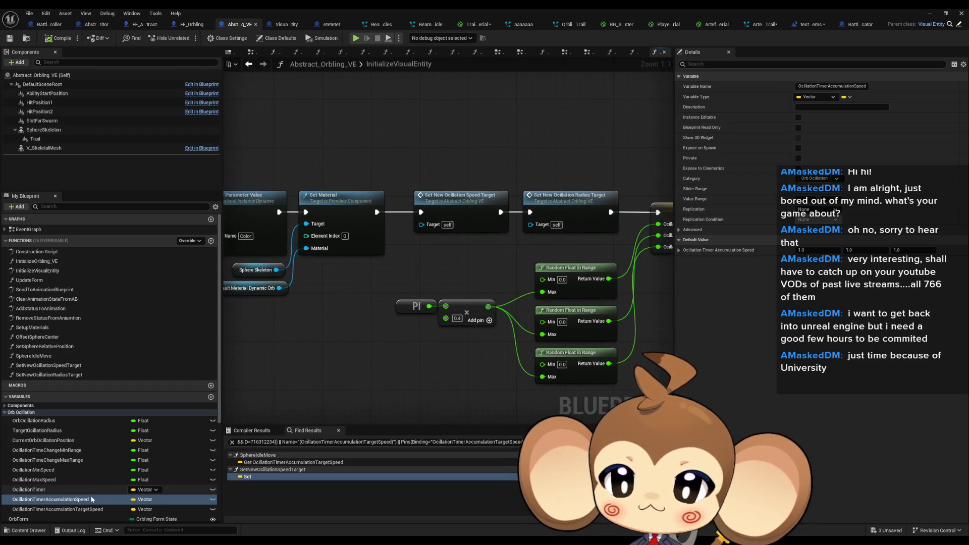
# Add a Set OcillationTimerAccumulationSpeed node and split its input into X, Y, Z.
pyautogui.moveTo(51, 499); pyautogui.dragTo(371, 379)
pyautogui.click(399, 400)
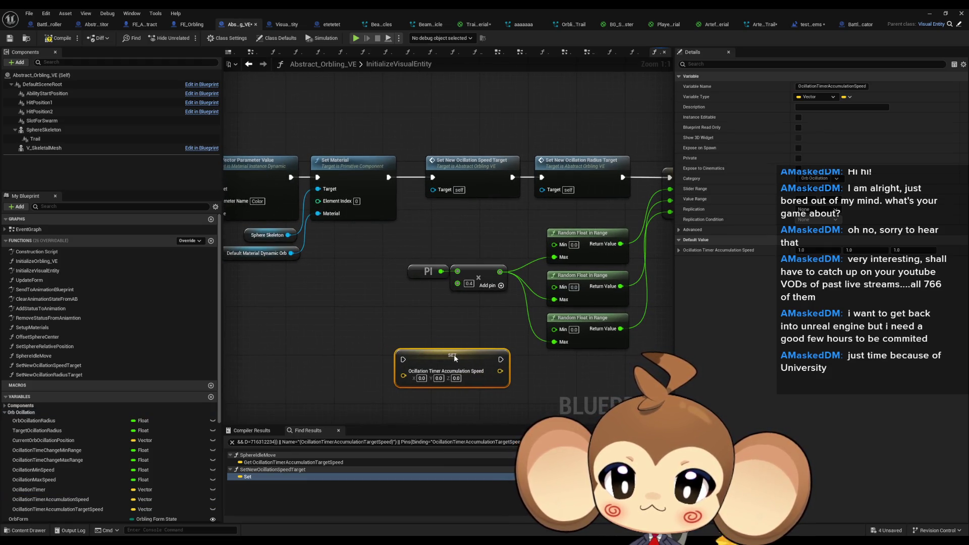
pyautogui.rightClick(404, 376)
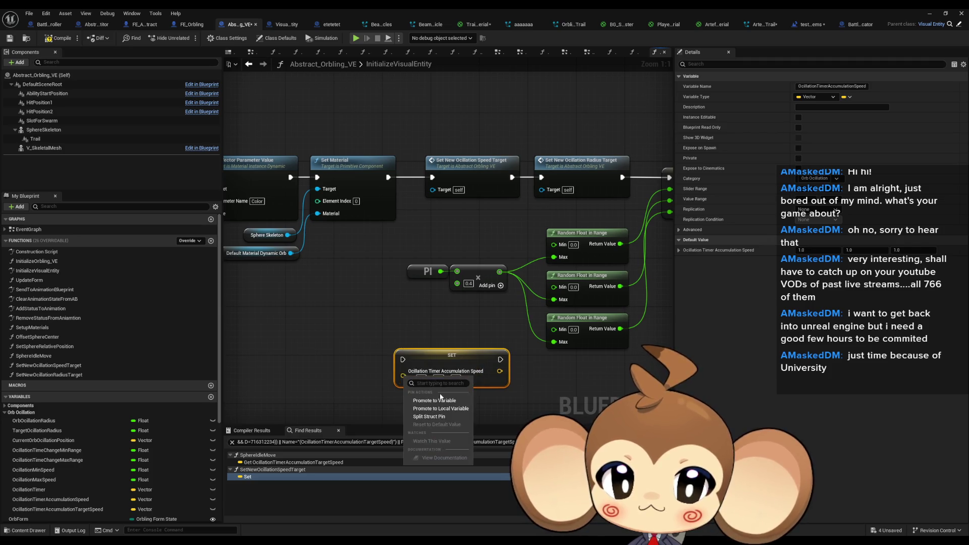
pyautogui.click(437, 417)
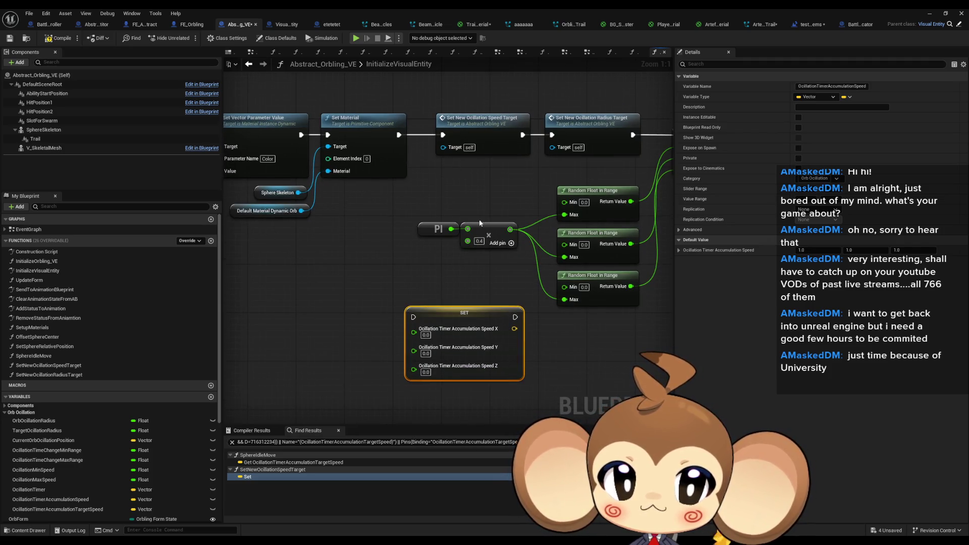
# Paste the Random Float in Range nodes from SetNewOcillationSpeedTarget, wiring them into X/Y/Z and the exec chain.
pyautogui.doubleClick(482, 151)
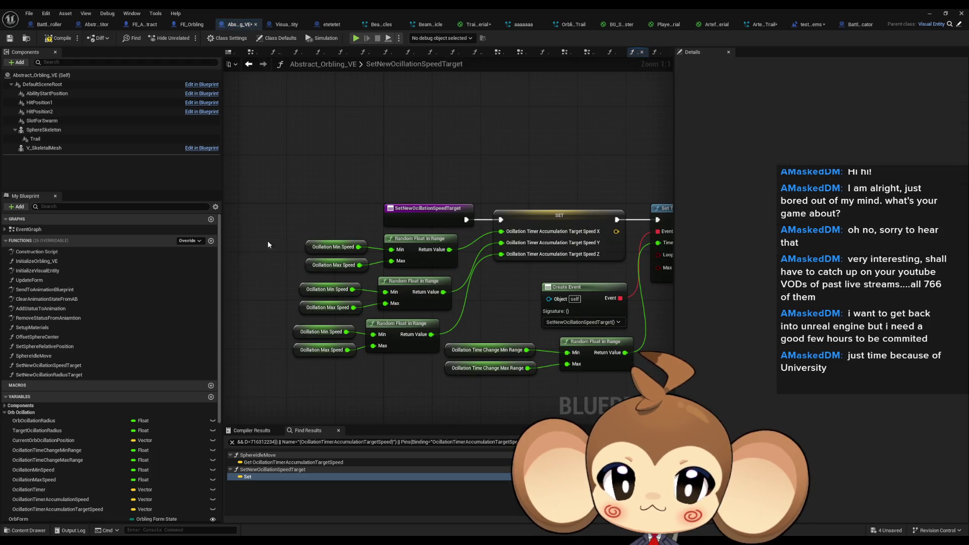
pyautogui.moveTo(267, 241); pyautogui.dragTo(399, 370)
pyautogui.click(249, 65)
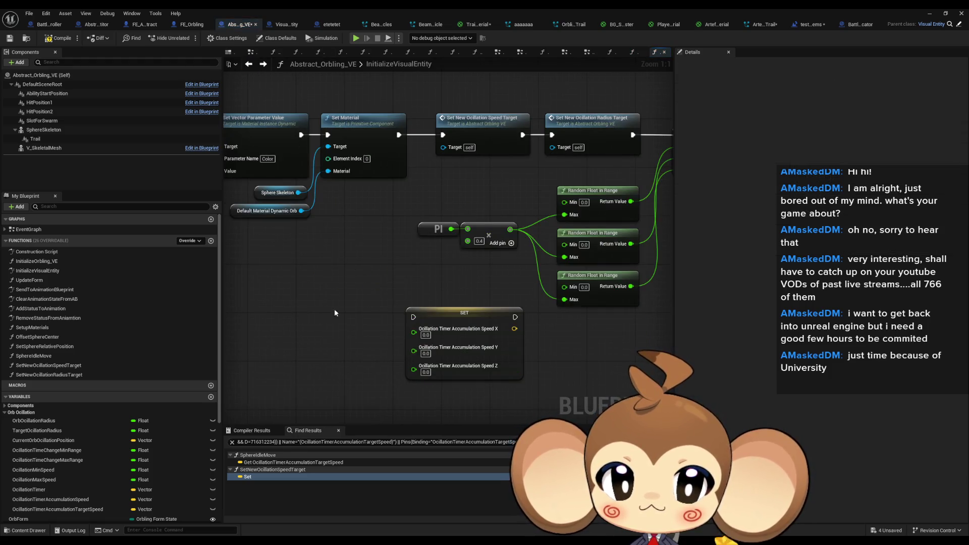
pyautogui.hotkey('ctrl', 'v')
pyautogui.moveTo(394, 306); pyautogui.dragTo(346, 306)
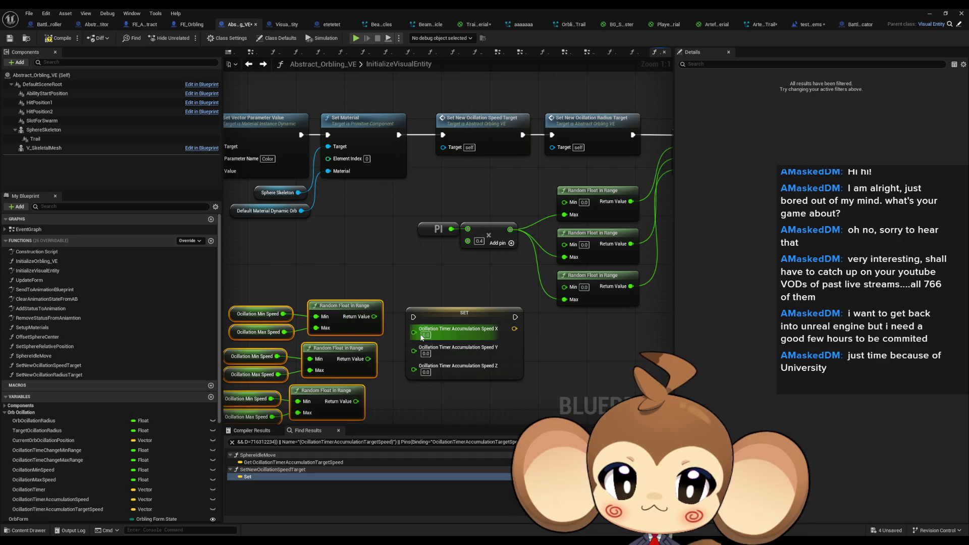
pyautogui.moveTo(414, 332); pyautogui.dragTo(374, 317)
pyautogui.moveTo(368, 359); pyautogui.dragTo(414, 340)
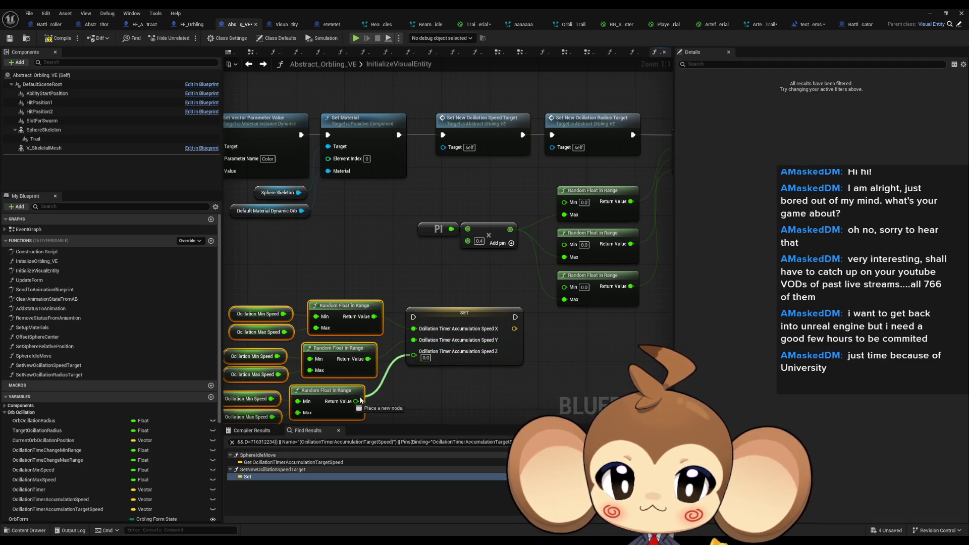
pyautogui.moveTo(356, 402); pyautogui.dragTo(414, 352)
pyautogui.moveTo(318, 337)
pyautogui.mouseDown()
pyautogui.moveTo(574, 216)
pyautogui.moveTo(645, 155)
pyautogui.mouseUp()
pyautogui.click(946, 12)
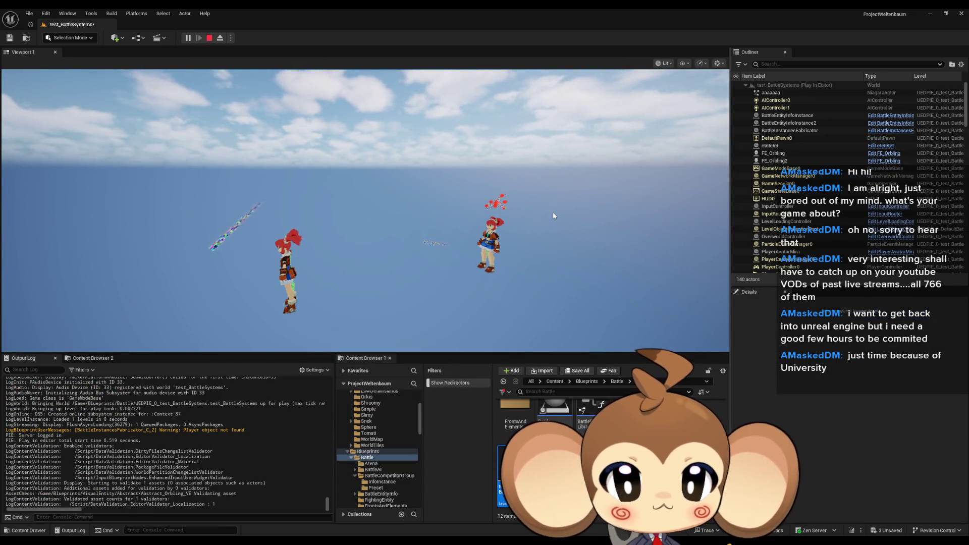
# Check the orb movement in the running play-test, ejecting from the player before stopping.
pyautogui.click(528, 239)
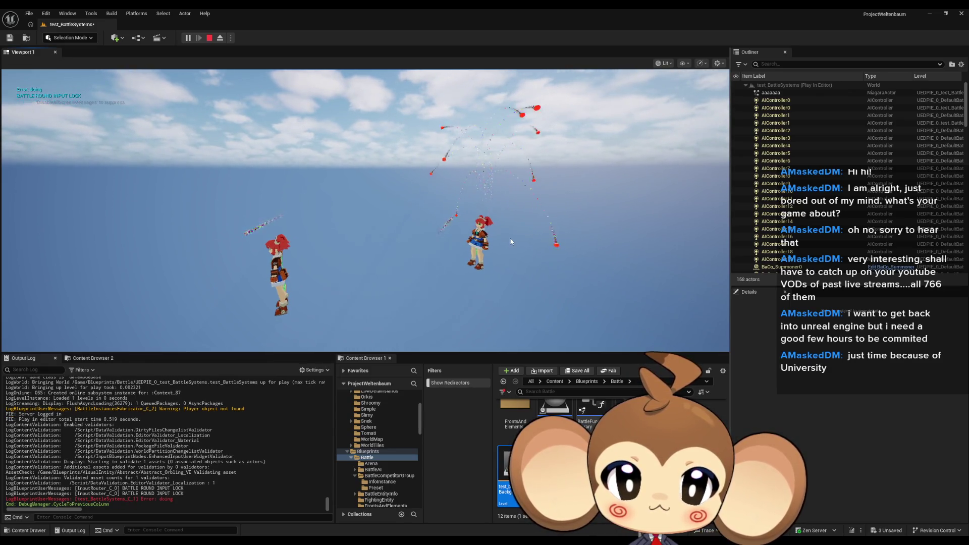
pyautogui.hotkey('shift', 'F1')
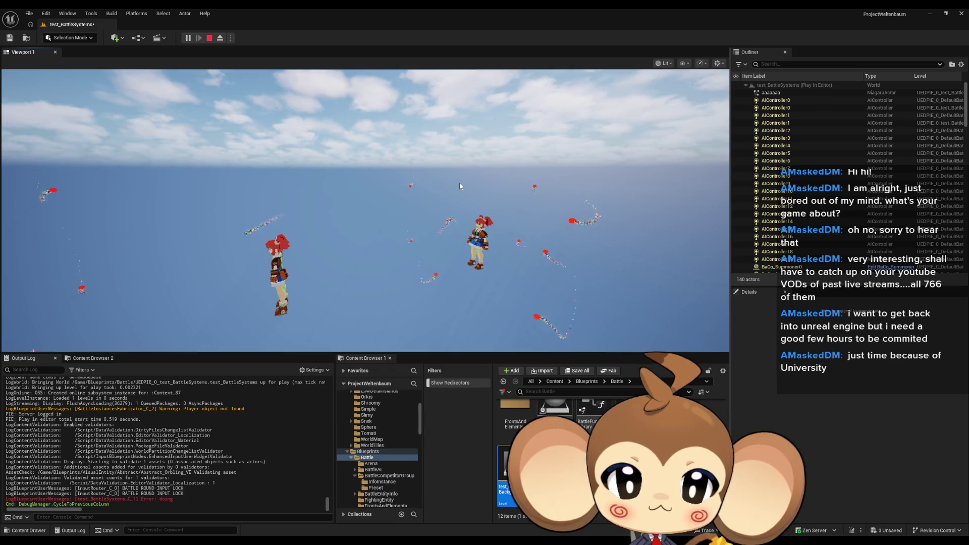
pyautogui.click(461, 187)
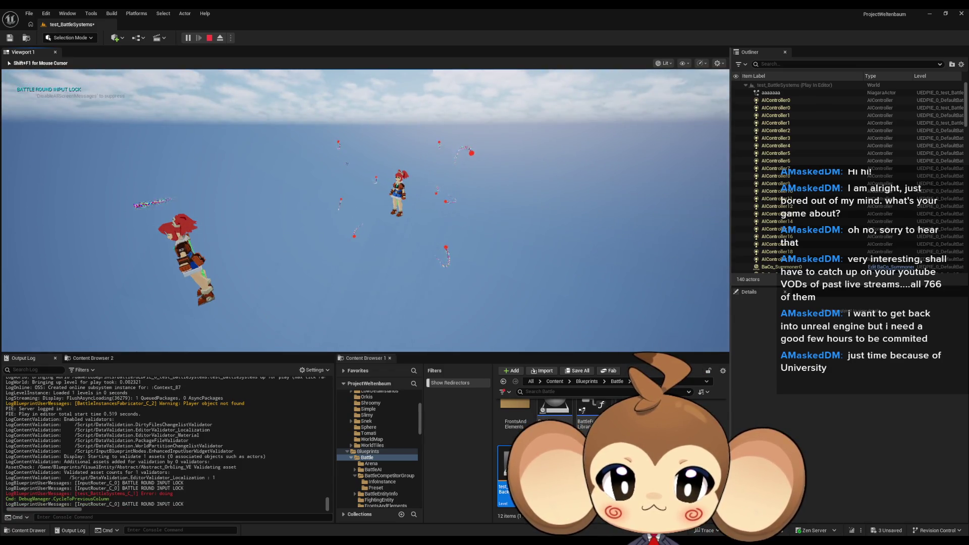
pyautogui.hotkey('shift', 'F1')
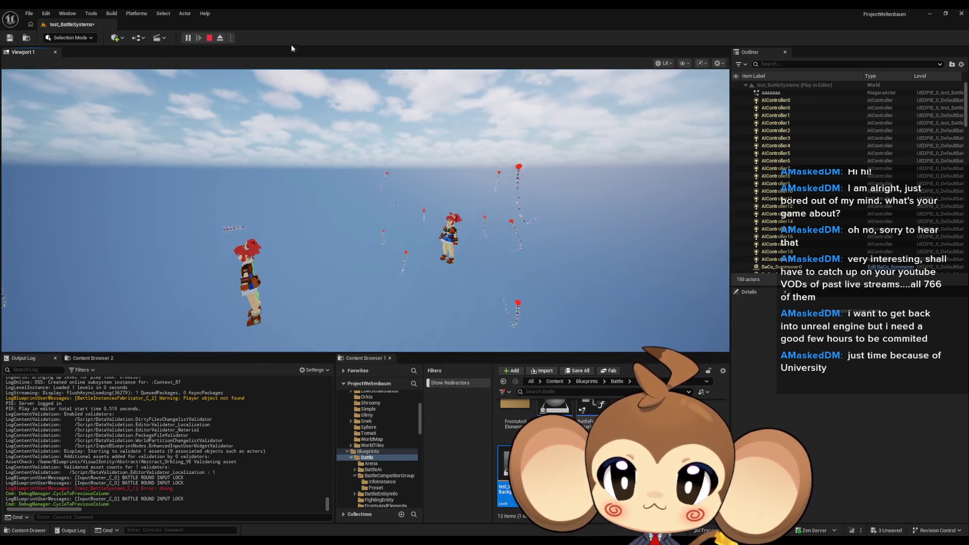
pyautogui.click(221, 38)
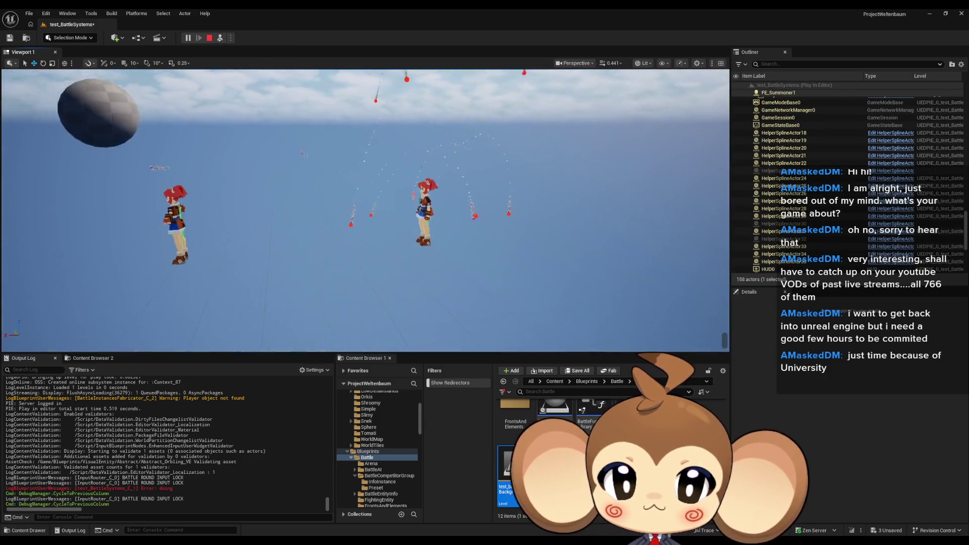
pyautogui.click(210, 38)
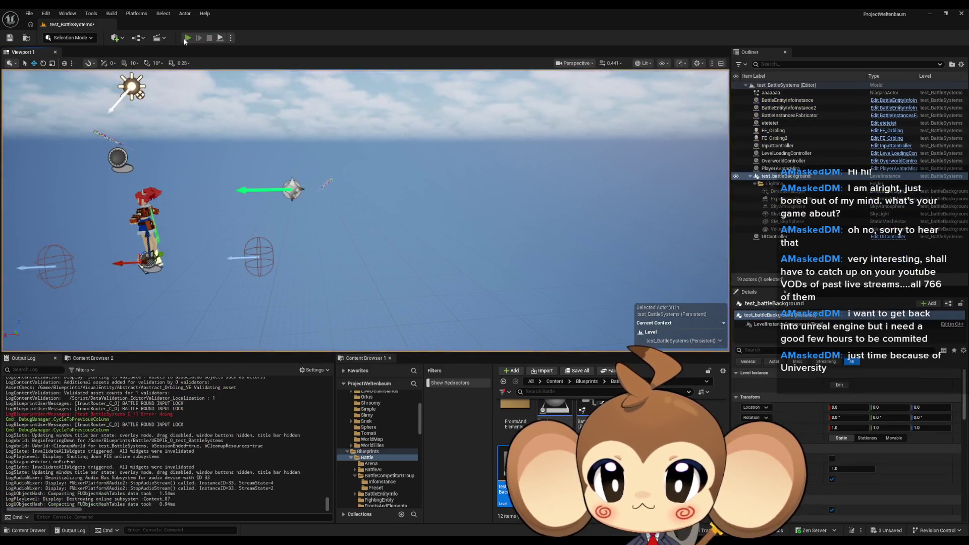
# Start a new play session, eject, and fly the camera in on a character's rising orb trails.
pyautogui.click(188, 37)
pyautogui.click(220, 38)
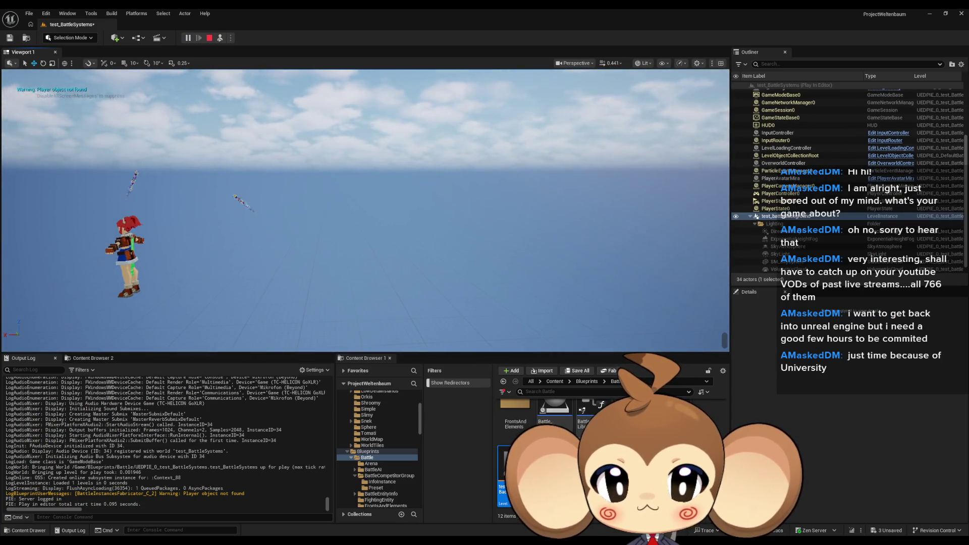
pyautogui.moveTo(492, 219); pyautogui.dragTo(492, 225)
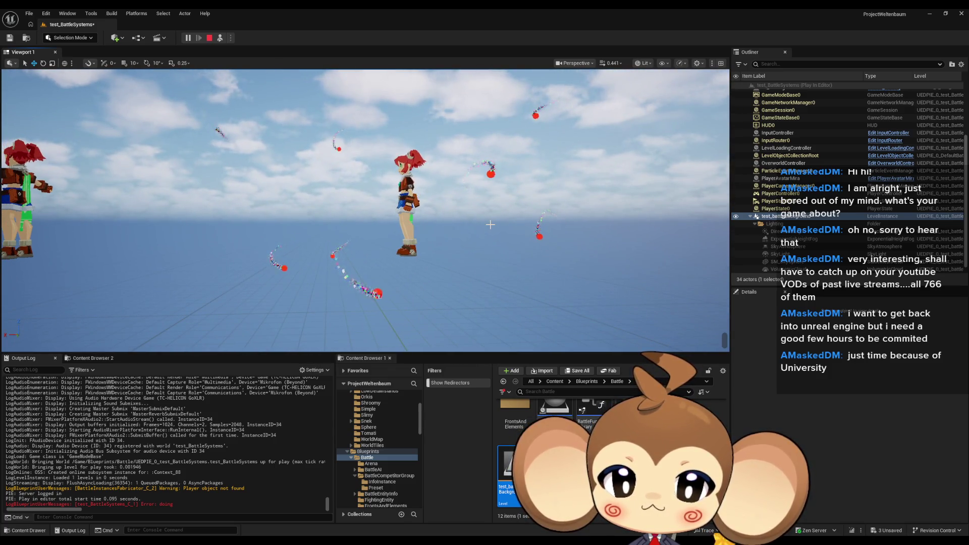
pyautogui.moveTo(492, 226); pyautogui.dragTo(489, 228)
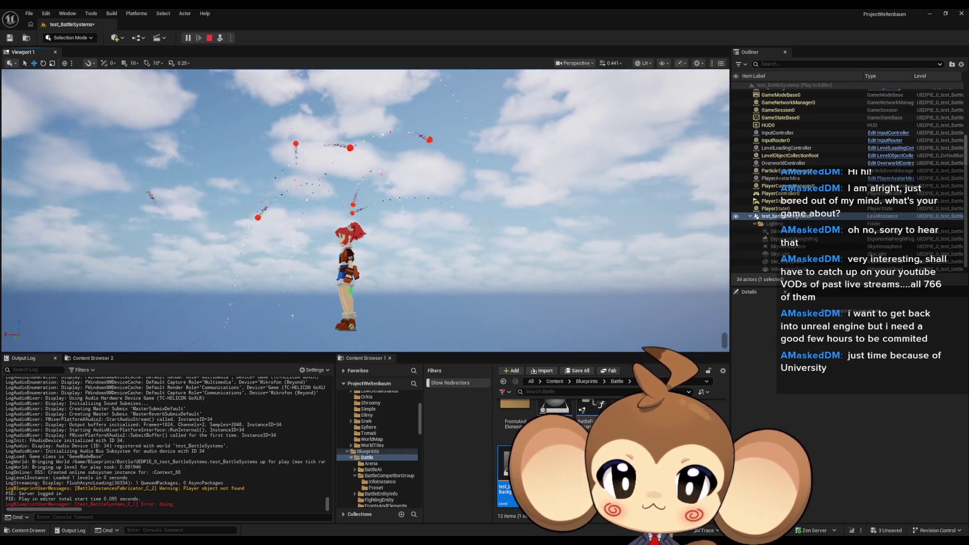